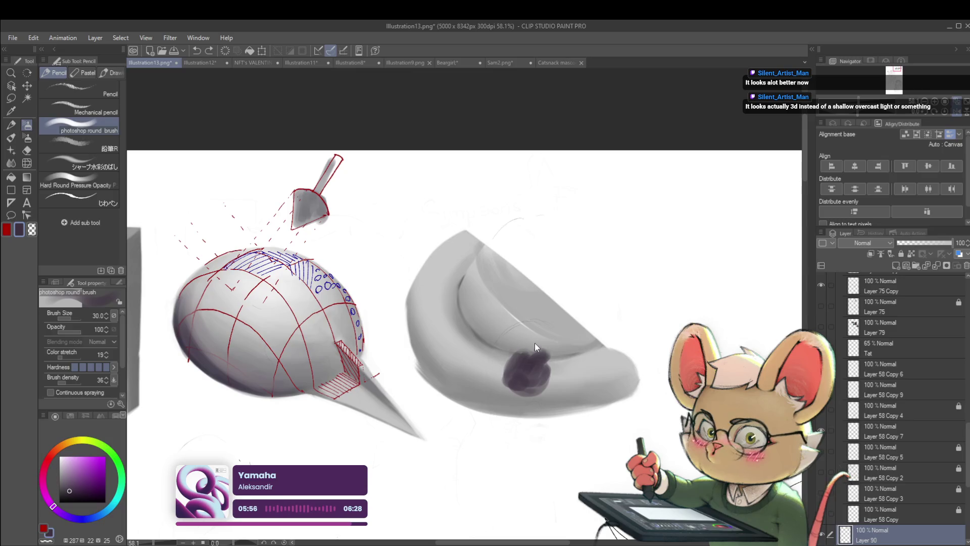
- Undo the dark doodle and curved stem, then draw a straight vertical arrow stroke above the crescent
{"action": "key", "text": "ctrl+z"}
{"action": "key", "text": "ctrl+z"}
{"action": "key", "text": "ctrl+z"}
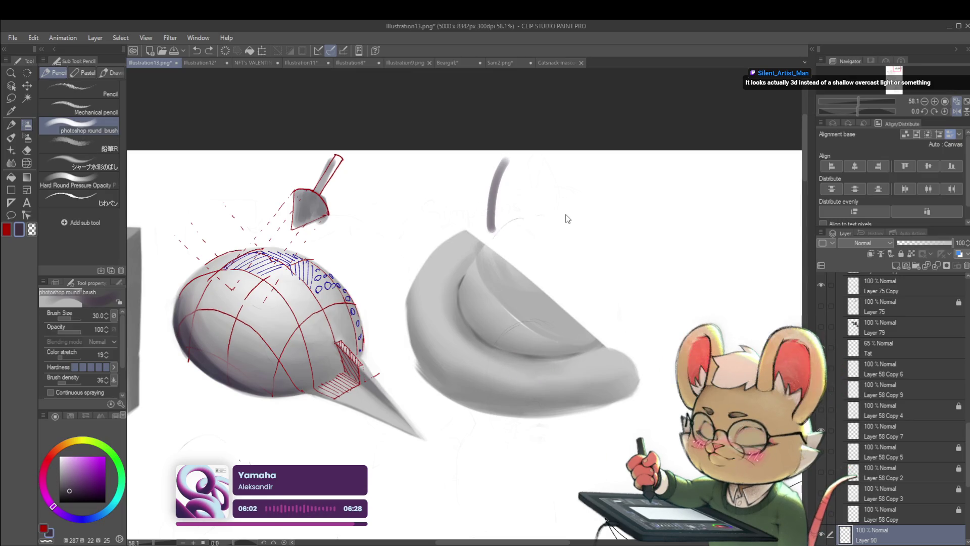
{"action": "key", "text": "ctrl+z"}
{"action": "mouse_move", "coordinate": [486, 166]}
{"action": "left_mouse_down"}
{"action": "mouse_move", "coordinate": [491, 236]}
{"action": "mouse_move", "coordinate": [470, 220]}
{"action": "left_mouse_up"}
{"action": "left_click_drag", "start_coordinate": [508, 495], "coordinate": [521, 400]}
{"action": "key", "text": "ctrl+z"}
{"action": "scroll", "coordinate": [553, 353], "scroll_direction": "down", "scroll_amount": 3}
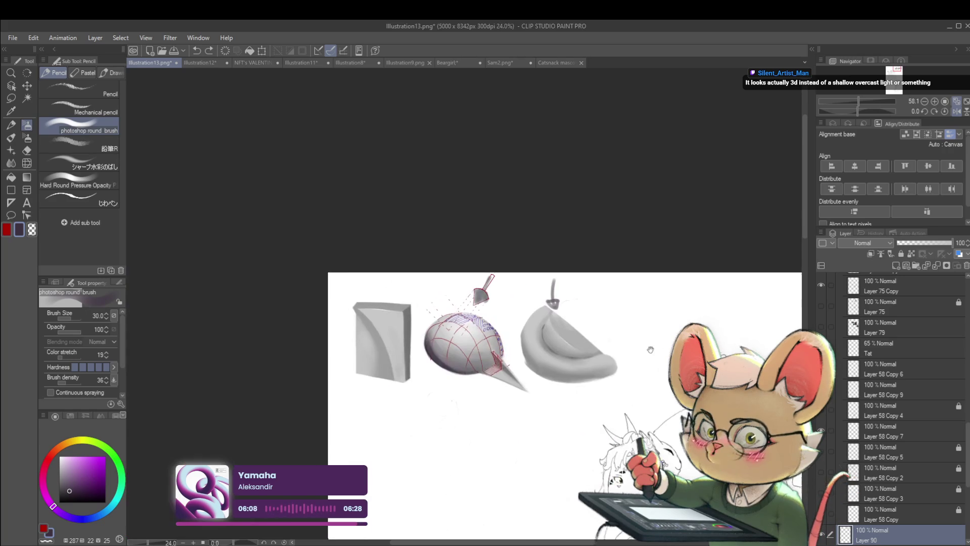
{"action": "scroll", "coordinate": [553, 352], "scroll_direction": "up", "scroll_amount": 2}
{"action": "left_click_drag", "start_coordinate": [553, 352], "coordinate": [530, 355]}
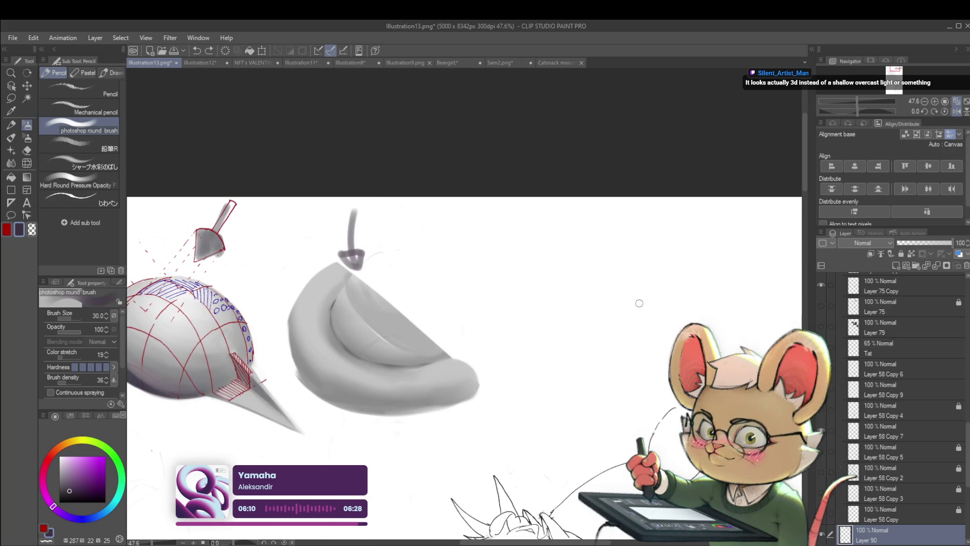
- Sketch a crescent outline beside the grey crescent and mark a small circle on it
{"action": "left_click_drag", "start_coordinate": [640, 303], "coordinate": [549, 365]}
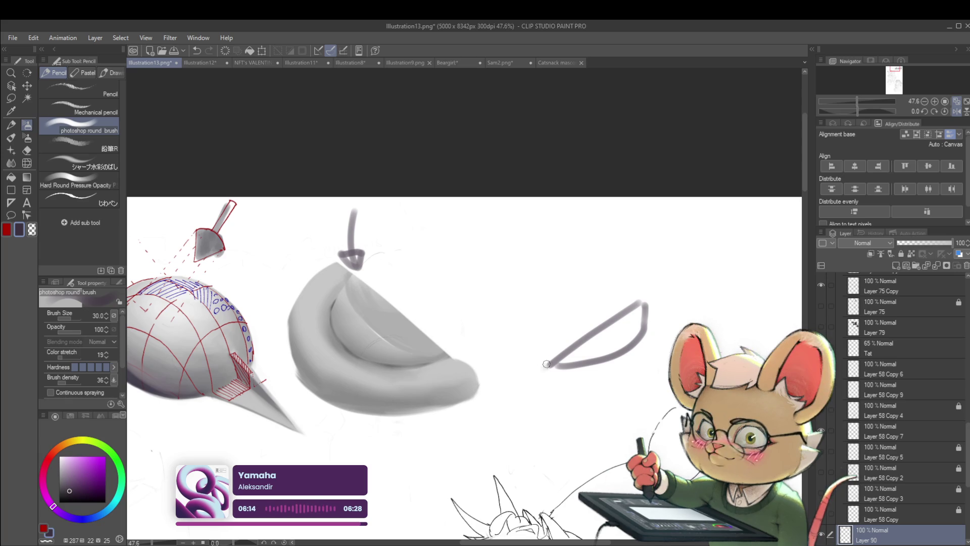
{"action": "mouse_move", "coordinate": [547, 364]}
{"action": "left_mouse_down"}
{"action": "mouse_move", "coordinate": [530, 390]}
{"action": "mouse_move", "coordinate": [543, 402]}
{"action": "mouse_move", "coordinate": [639, 395]}
{"action": "mouse_move", "coordinate": [663, 379]}
{"action": "left_mouse_up"}
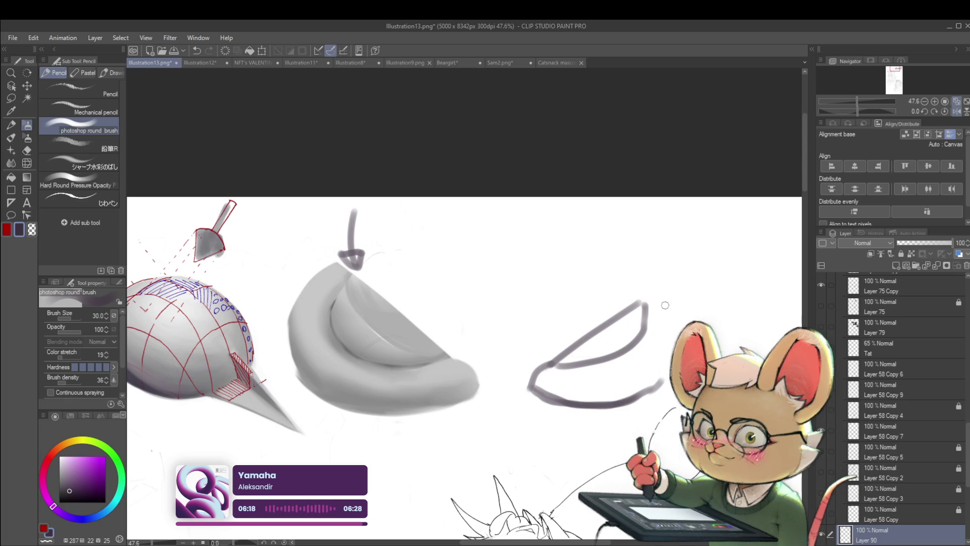
{"action": "mouse_move", "coordinate": [665, 299]}
{"action": "left_mouse_down"}
{"action": "mouse_move", "coordinate": [688, 314]}
{"action": "mouse_move", "coordinate": [662, 380]}
{"action": "left_mouse_up"}
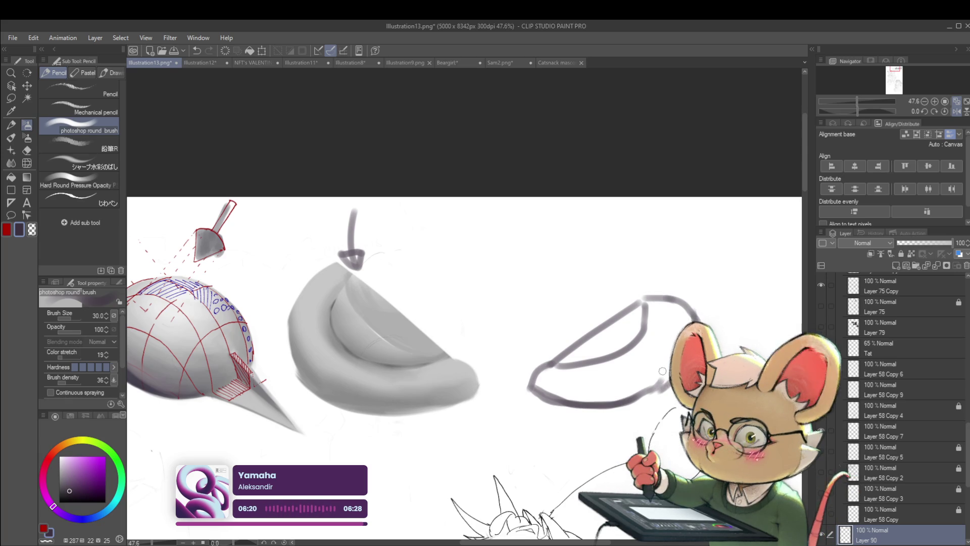
{"action": "scroll", "coordinate": [672, 353], "scroll_direction": "down", "scroll_amount": 3}
{"action": "left_click_drag", "start_coordinate": [373, 314], "coordinate": [383, 285]}
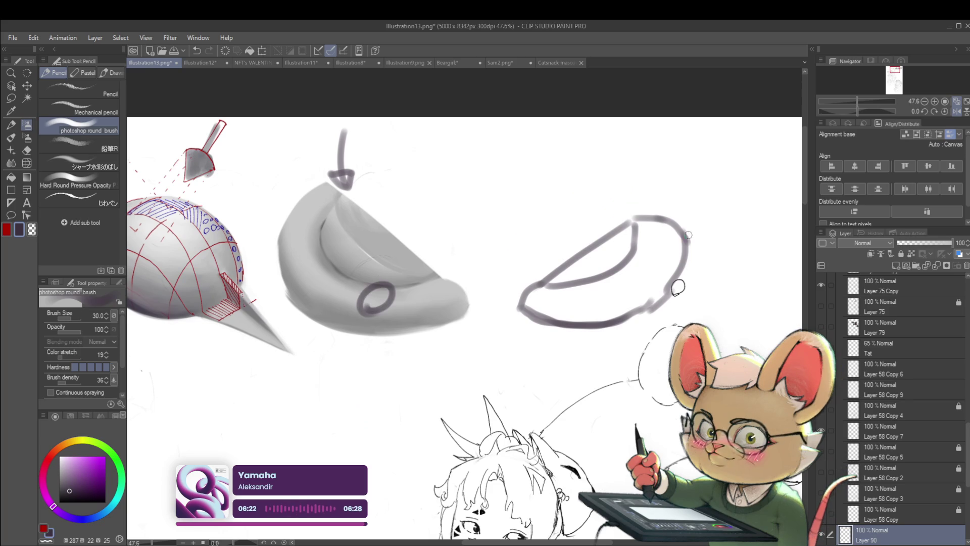
- Draw an angled light arrow with rays from the upper right and an arrow from the left
{"action": "mouse_move", "coordinate": [683, 200]}
{"action": "left_mouse_down"}
{"action": "mouse_move", "coordinate": [599, 211]}
{"action": "mouse_move", "coordinate": [551, 236]}
{"action": "left_mouse_up"}
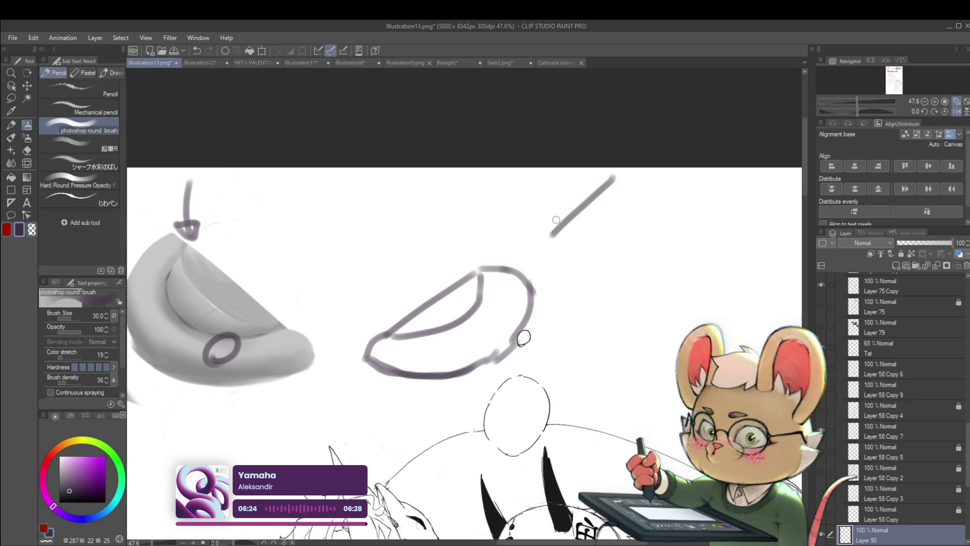
{"action": "left_click_drag", "start_coordinate": [559, 202], "coordinate": [538, 237]}
{"action": "mouse_move", "coordinate": [555, 202]}
{"action": "left_mouse_down"}
{"action": "mouse_move", "coordinate": [576, 233]}
{"action": "mouse_move", "coordinate": [500, 271]}
{"action": "left_mouse_up"}
{"action": "mouse_move", "coordinate": [537, 251]}
{"action": "left_mouse_down"}
{"action": "mouse_move", "coordinate": [518, 273]}
{"action": "mouse_move", "coordinate": [528, 281]}
{"action": "left_mouse_up"}
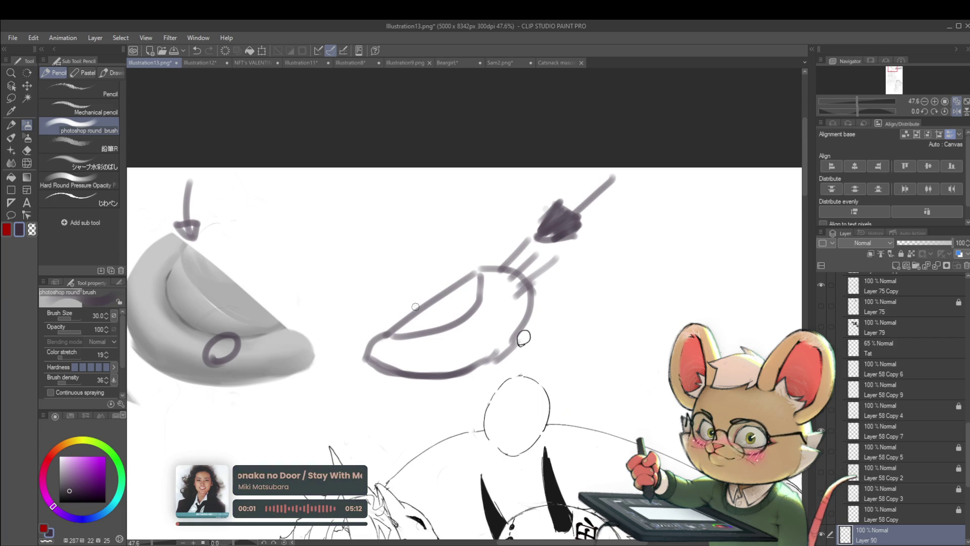
{"action": "left_click_drag", "start_coordinate": [385, 320], "coordinate": [392, 324]}
{"action": "key", "text": "ctrl+z"}
{"action": "left_click_drag", "start_coordinate": [378, 316], "coordinate": [392, 325]}
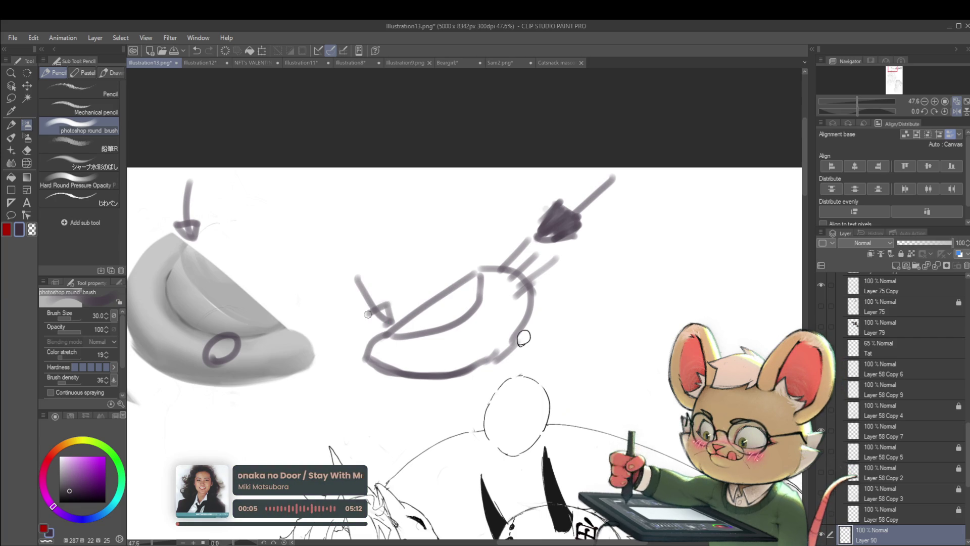
- Handwrite 'Light' beside the angled arrow and 'Dark' above the left arrow
{"action": "left_click", "coordinate": [419, 297], "text": "ctrl+alt"}
{"action": "left_click", "coordinate": [420, 296], "text": "ctrl+alt"}
{"action": "left_click_drag", "start_coordinate": [495, 308], "coordinate": [577, 308]}
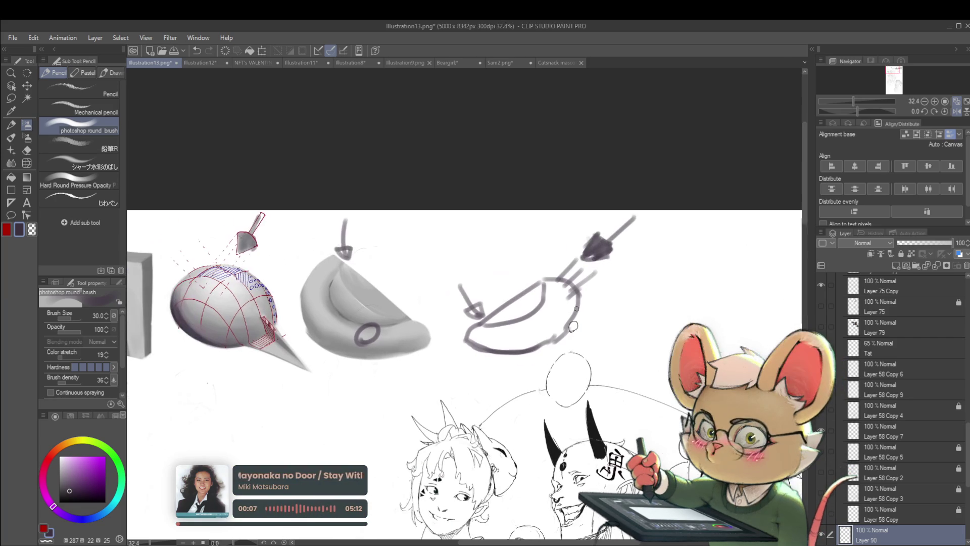
{"action": "mouse_move", "coordinate": [678, 242]}
{"action": "left_mouse_down"}
{"action": "mouse_move", "coordinate": [669, 255]}
{"action": "mouse_move", "coordinate": [690, 233]}
{"action": "mouse_move", "coordinate": [698, 253]}
{"action": "left_mouse_up"}
{"action": "left_click_drag", "start_coordinate": [704, 227], "coordinate": [707, 241]}
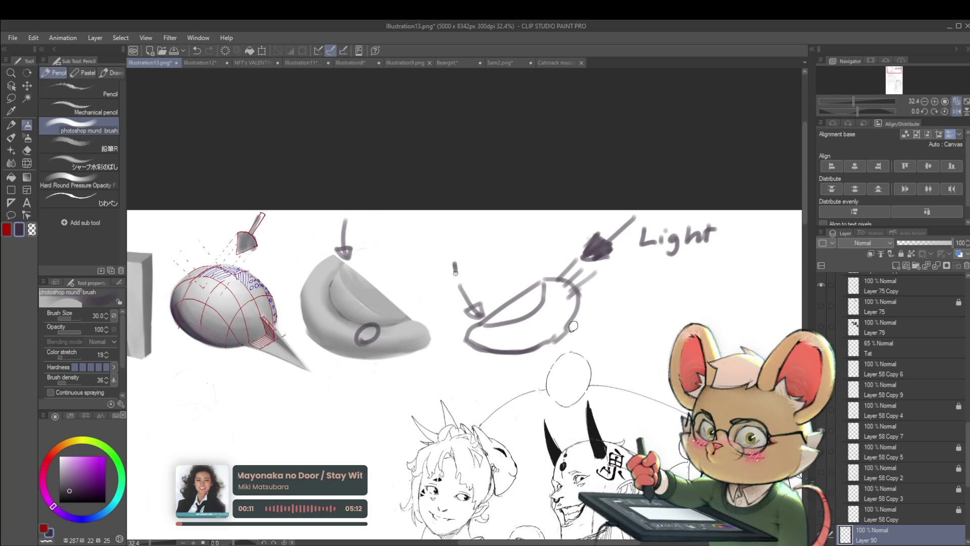
{"action": "left_click_drag", "start_coordinate": [449, 259], "coordinate": [450, 273]}
{"action": "left_click_drag", "start_coordinate": [471, 266], "coordinate": [490, 274]}
{"action": "left_click_drag", "start_coordinate": [498, 262], "coordinate": [528, 310]}
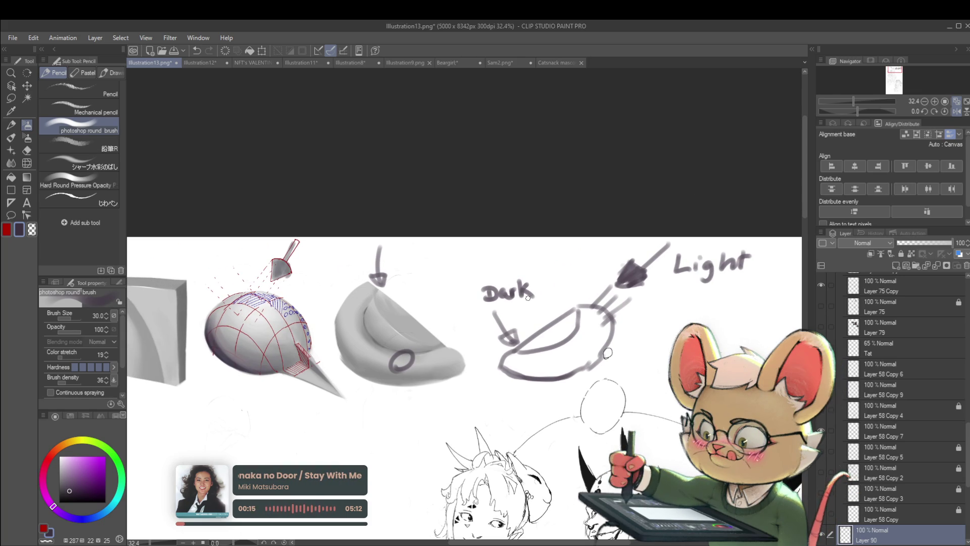
{"action": "scroll", "coordinate": [528, 298], "scroll_direction": "up", "scroll_amount": 3}
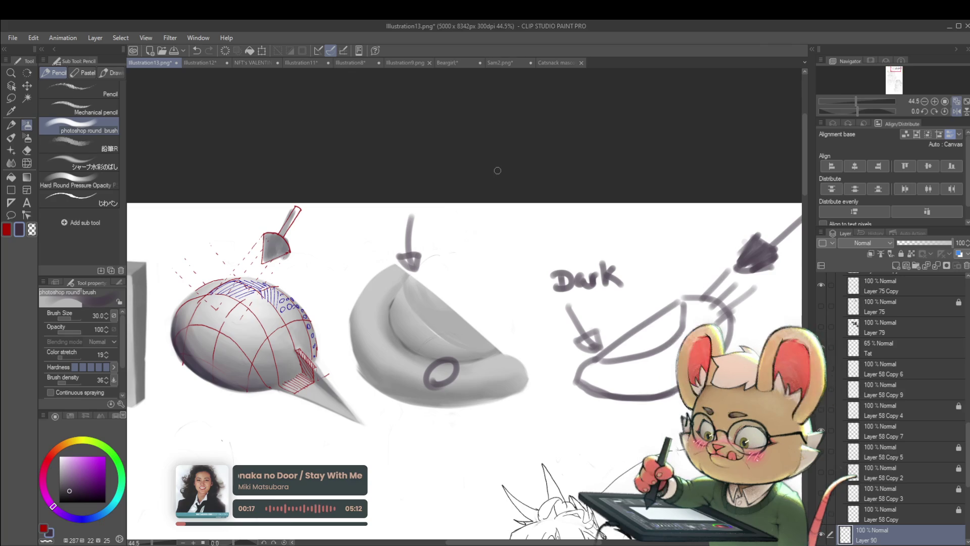
- Paint out the circle mark and arrow, then re-stroke the crescent's inner rim darker with a smaller brush
{"action": "mouse_move", "coordinate": [439, 374]}
{"action": "left_mouse_down"}
{"action": "mouse_move", "coordinate": [445, 325]}
{"action": "mouse_move", "coordinate": [427, 281]}
{"action": "mouse_move", "coordinate": [428, 312]}
{"action": "left_mouse_up"}
{"action": "key", "text": "bracketleft"}
{"action": "key", "text": "bracketleft"}
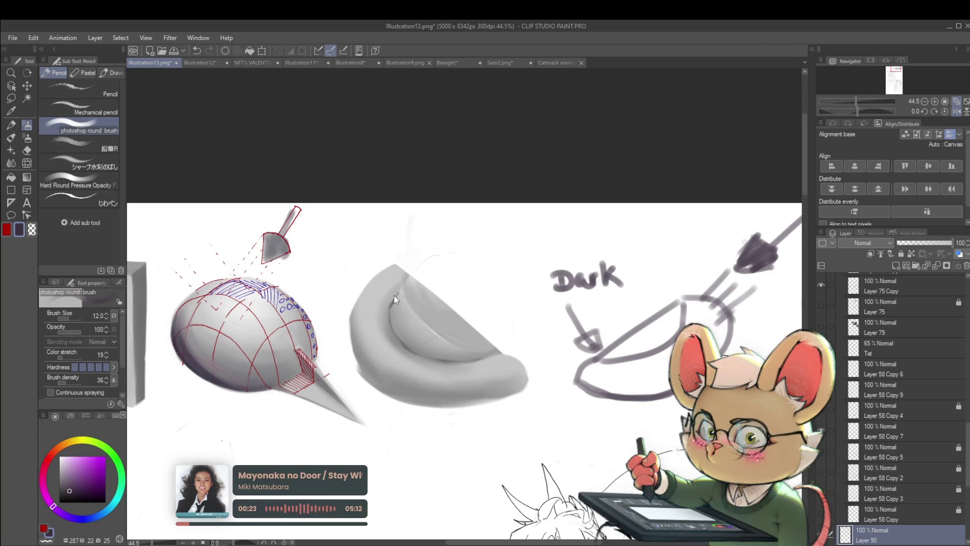
{"action": "mouse_move", "coordinate": [401, 286]}
{"action": "left_mouse_down"}
{"action": "mouse_move", "coordinate": [390, 307]}
{"action": "mouse_move", "coordinate": [407, 280]}
{"action": "mouse_move", "coordinate": [390, 310]}
{"action": "left_mouse_up"}
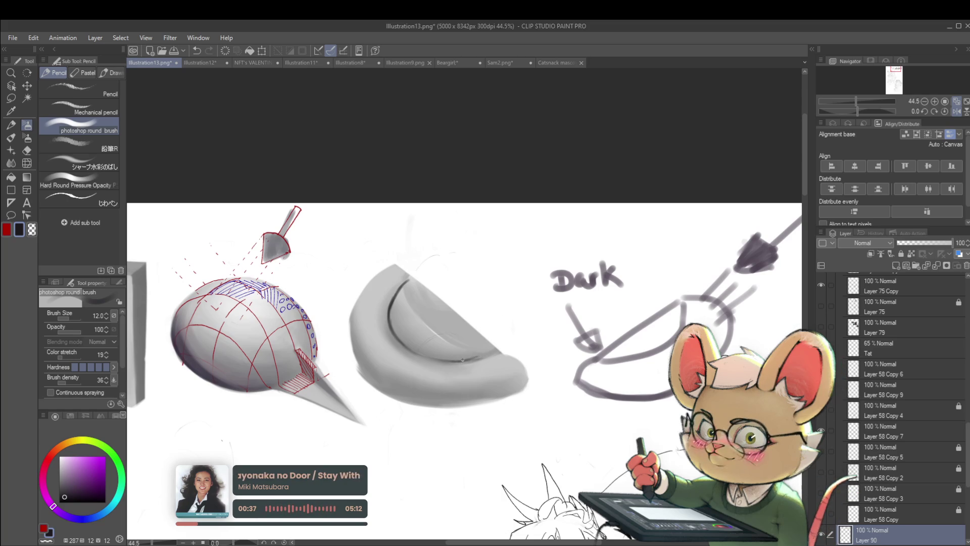
{"action": "scroll", "coordinate": [493, 349], "scroll_direction": "down", "scroll_amount": 4}
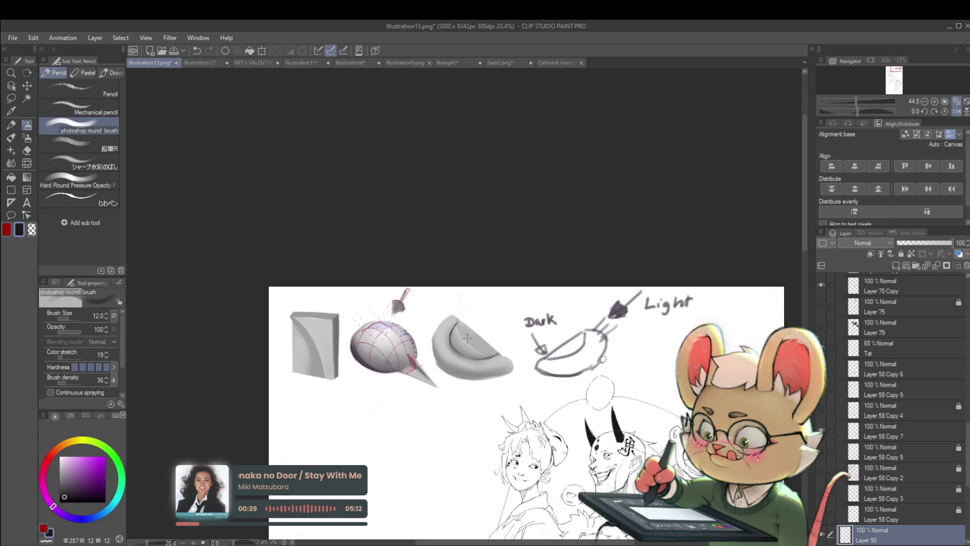
- Check the drawing mirrored, pick white, flip back and enlarge the brush to 80
{"action": "left_click", "coordinate": [958, 112]}
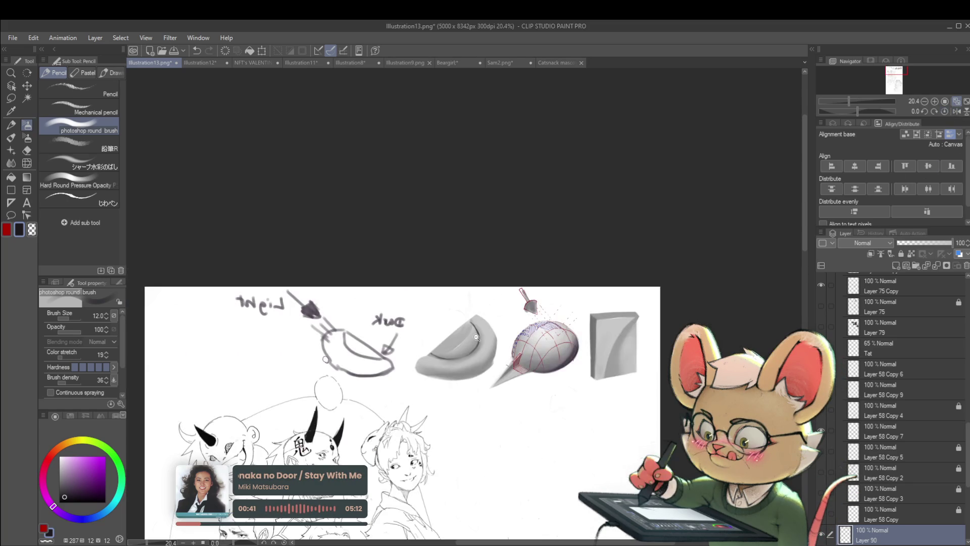
{"action": "scroll", "coordinate": [478, 331], "scroll_direction": "up", "scroll_amount": 4}
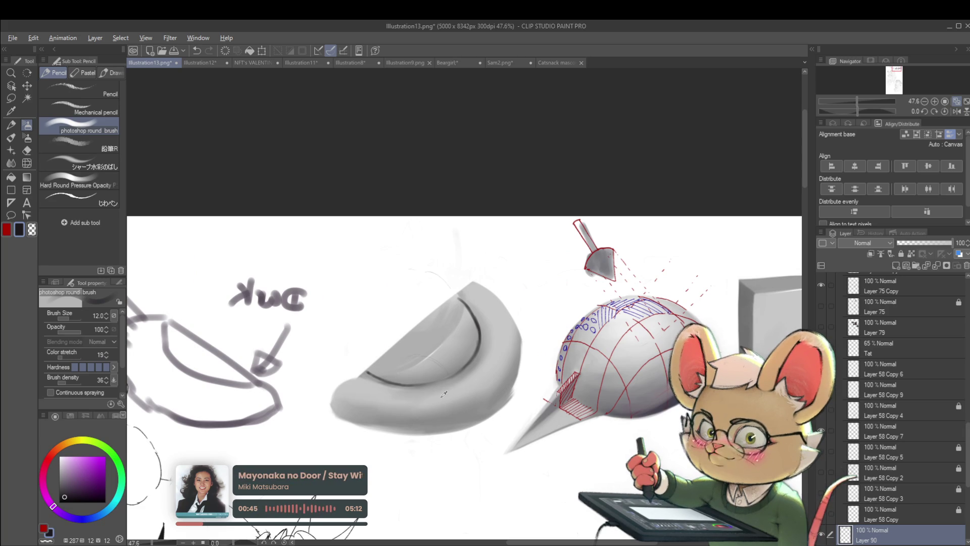
{"action": "left_click", "coordinate": [48, 459]}
{"action": "left_click", "coordinate": [61, 460]}
{"action": "left_click", "coordinate": [956, 112]}
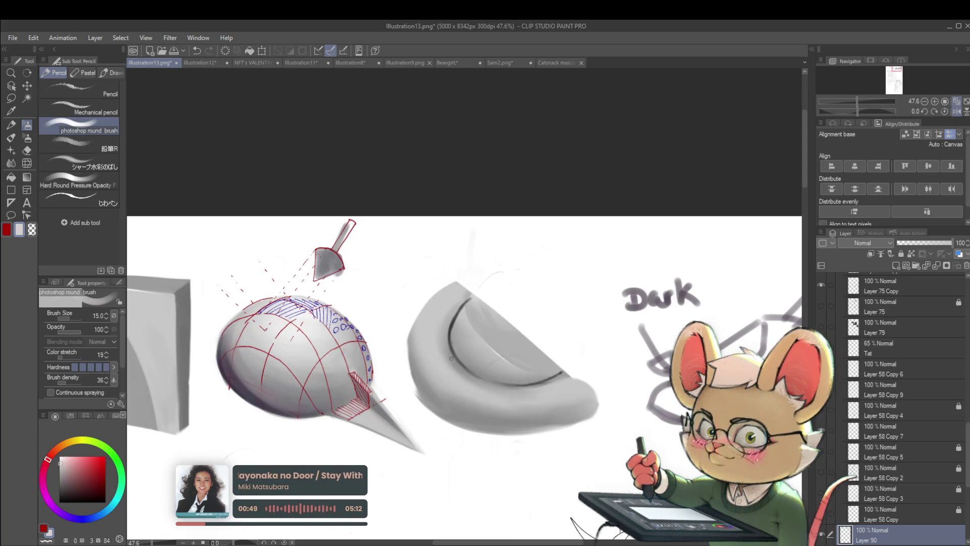
{"action": "key", "text": "bracketright"}
{"action": "left_click_drag", "start_coordinate": [475, 389], "coordinate": [461, 375]}
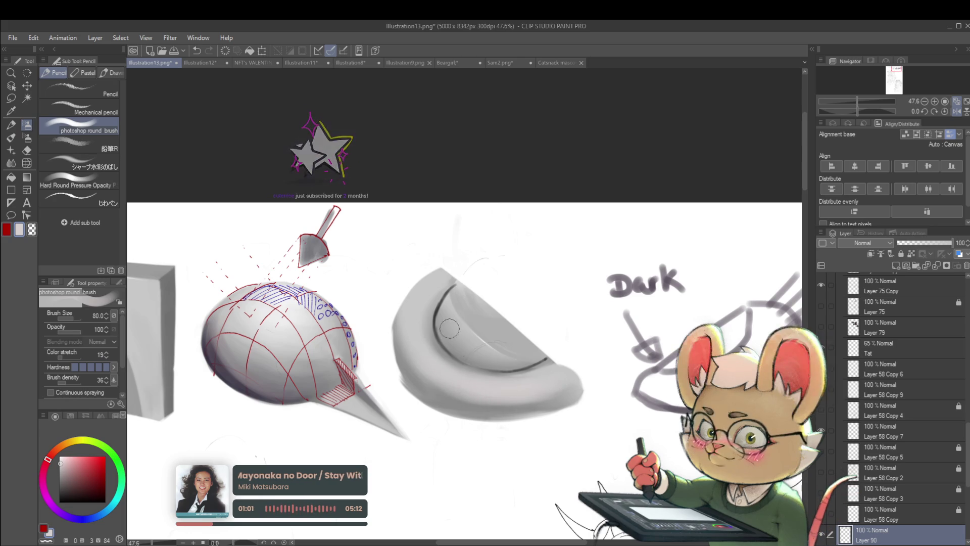
- Draw a dark purple-grey line along the crescent's inner edge with a size-50 brush
{"action": "left_click", "coordinate": [438, 303], "text": "alt"}
{"action": "key", "text": "bracketleft"}
{"action": "key", "text": "bracketleft"}
{"action": "key", "text": "bracketleft"}
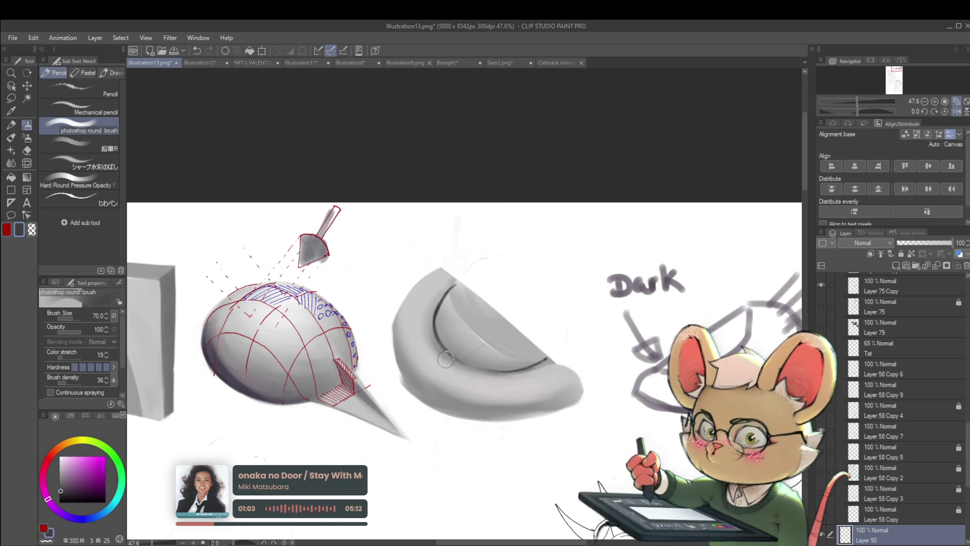
{"action": "left_click_drag", "start_coordinate": [452, 359], "coordinate": [483, 374]}
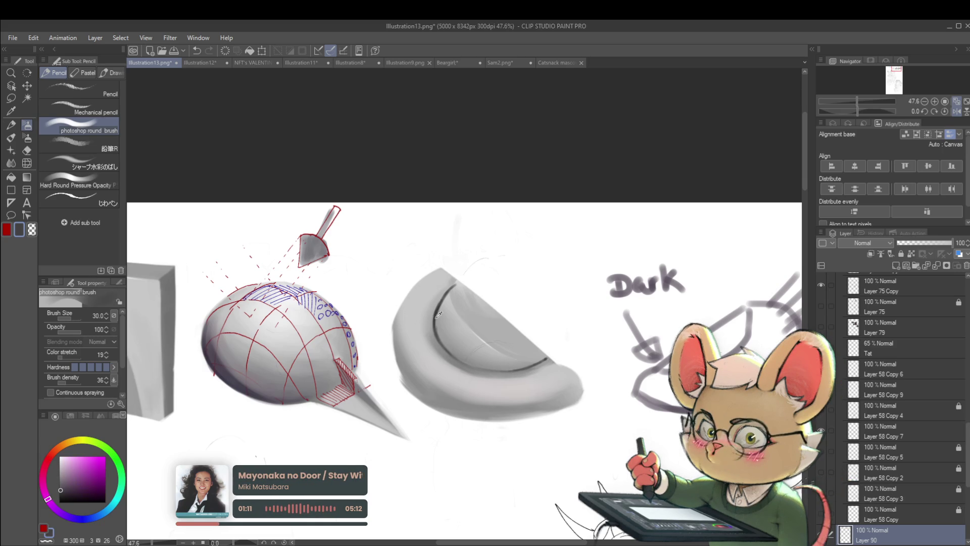
{"action": "left_click_drag", "start_coordinate": [432, 316], "coordinate": [438, 343]}
- Pick mid grey, near-white and a grey sampled from the crescent for blending tones
{"action": "left_click", "coordinate": [438, 347], "text": "alt"}
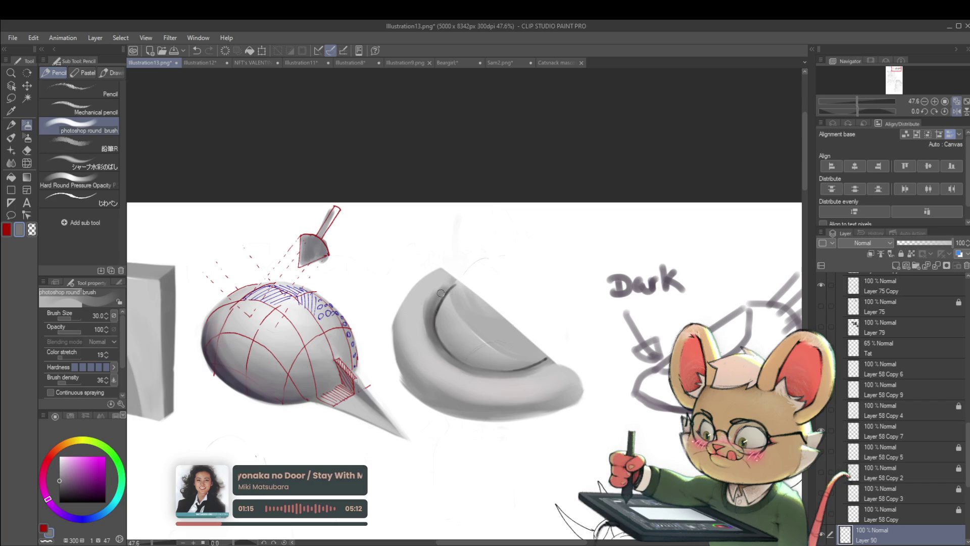
{"action": "left_click", "coordinate": [424, 337], "text": "alt"}
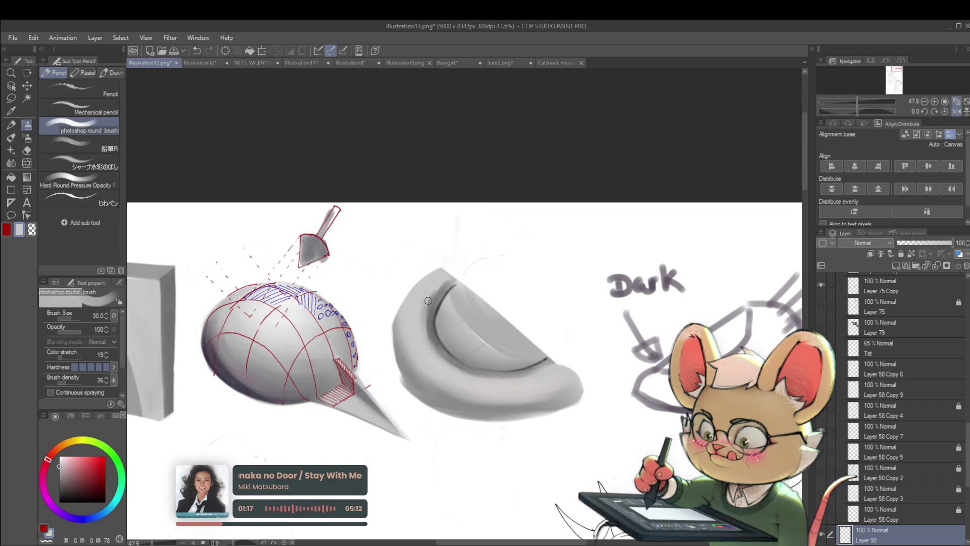
{"action": "left_click", "coordinate": [434, 337], "text": "alt"}
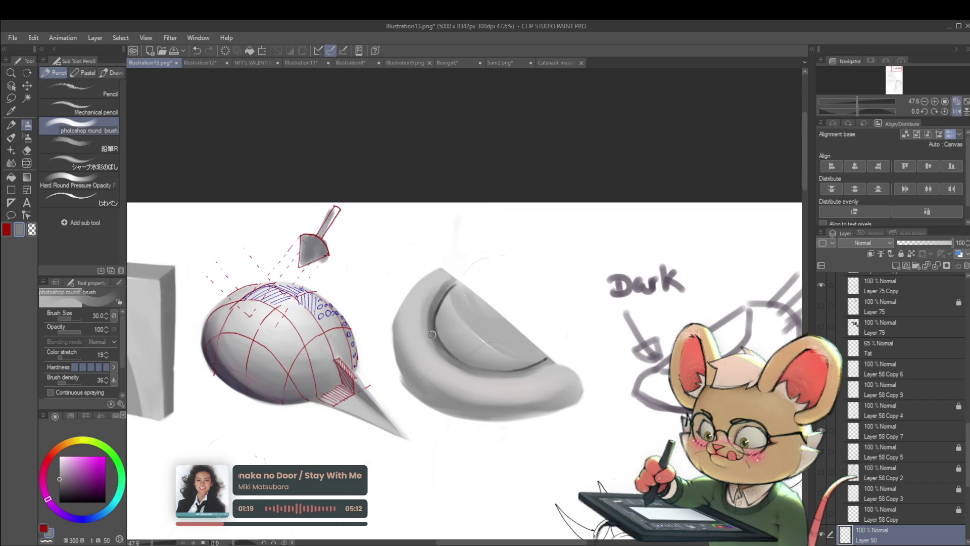
{"action": "scroll", "coordinate": [432, 327], "scroll_direction": "up", "scroll_amount": 2}
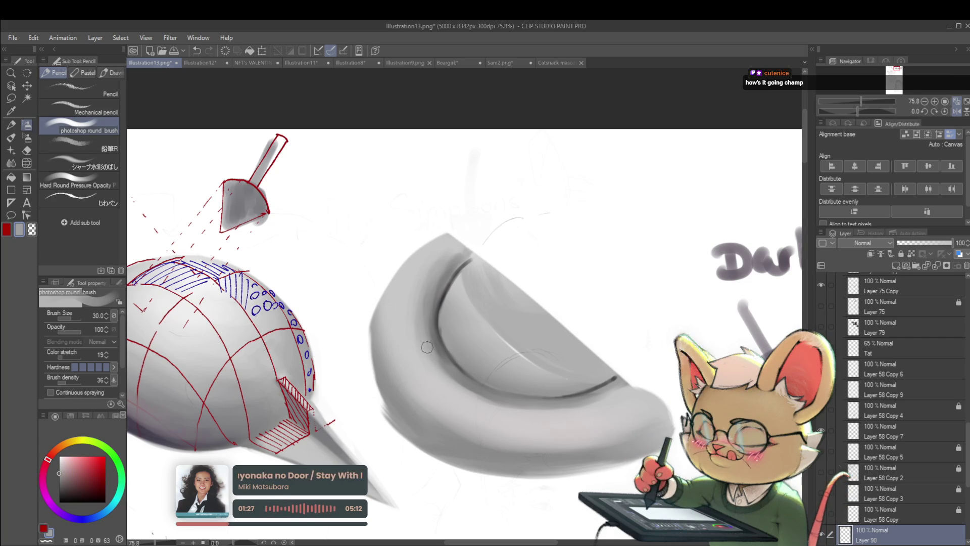
{"action": "scroll", "coordinate": [440, 322], "scroll_direction": "down", "scroll_amount": 5}
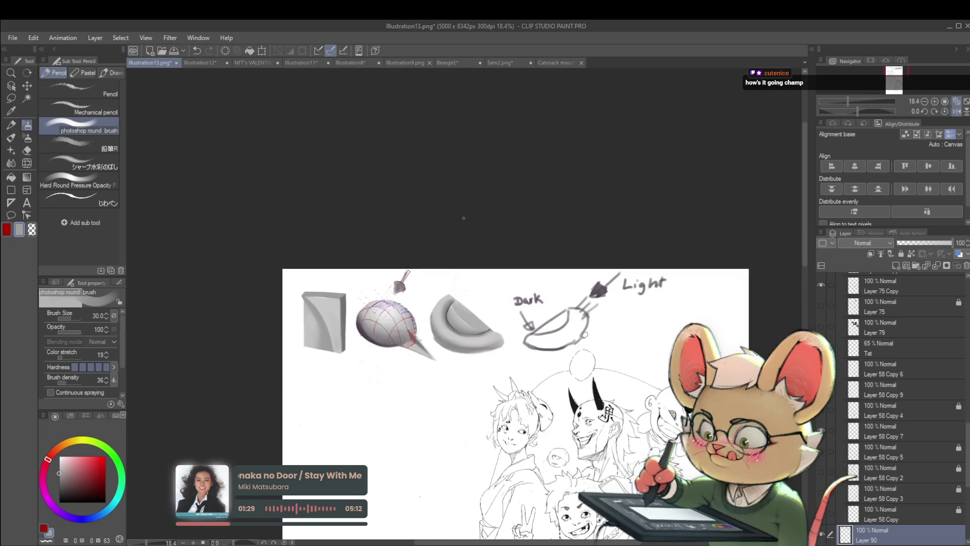
- View the sketch mirrored and zoomed on the crescent, flip back, and swap to the secondary colour
{"action": "left_click", "coordinate": [957, 111]}
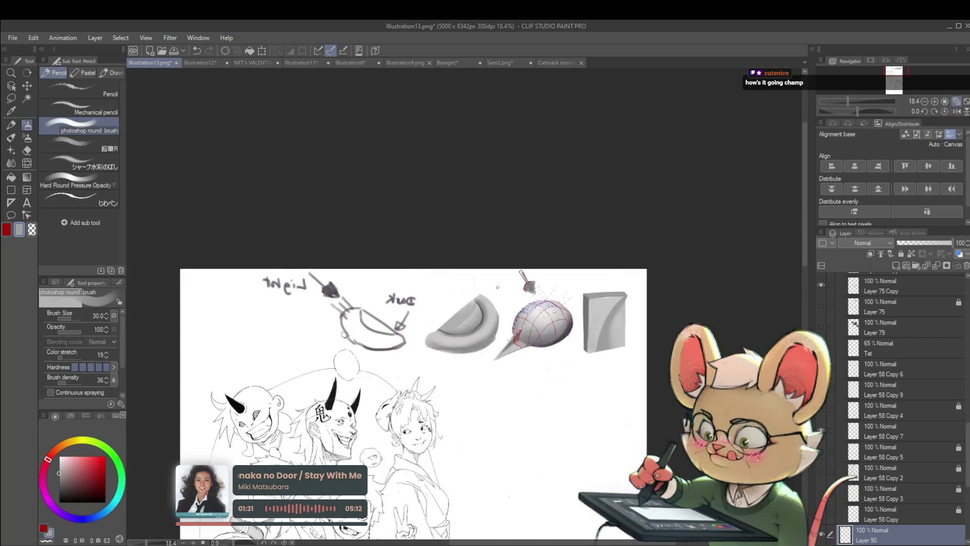
{"action": "scroll", "coordinate": [485, 307], "scroll_direction": "up", "scroll_amount": 2}
{"action": "scroll", "coordinate": [486, 307], "scroll_direction": "up", "scroll_amount": 1}
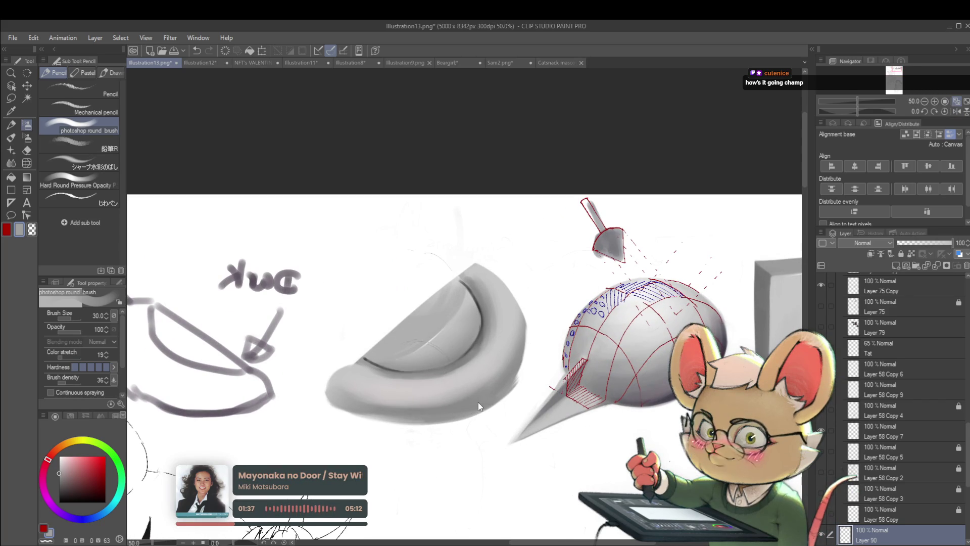
{"action": "key", "text": "h"}
{"action": "key", "text": "x"}
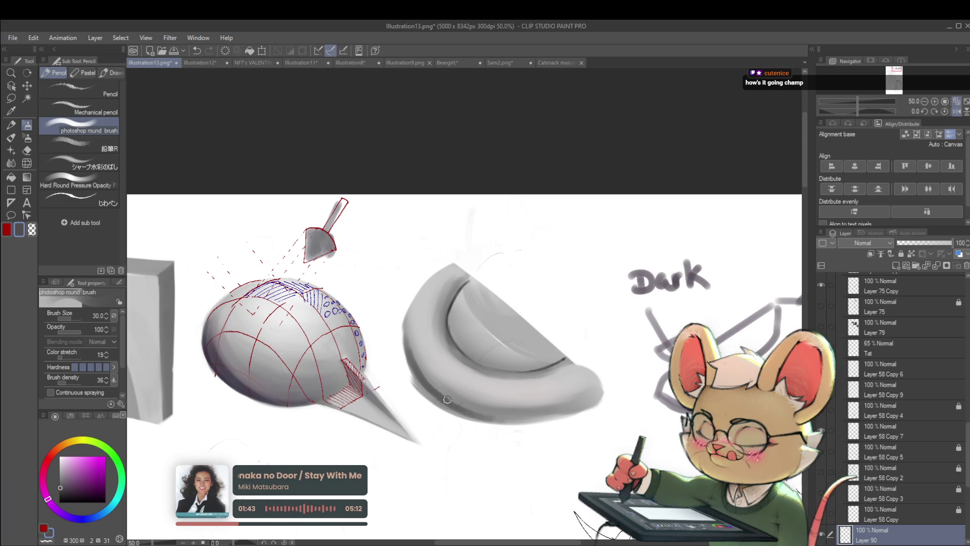
{"action": "scroll", "coordinate": [420, 378], "scroll_direction": "down", "scroll_amount": 3}
{"action": "scroll", "coordinate": [385, 315], "scroll_direction": "up", "scroll_amount": 3}
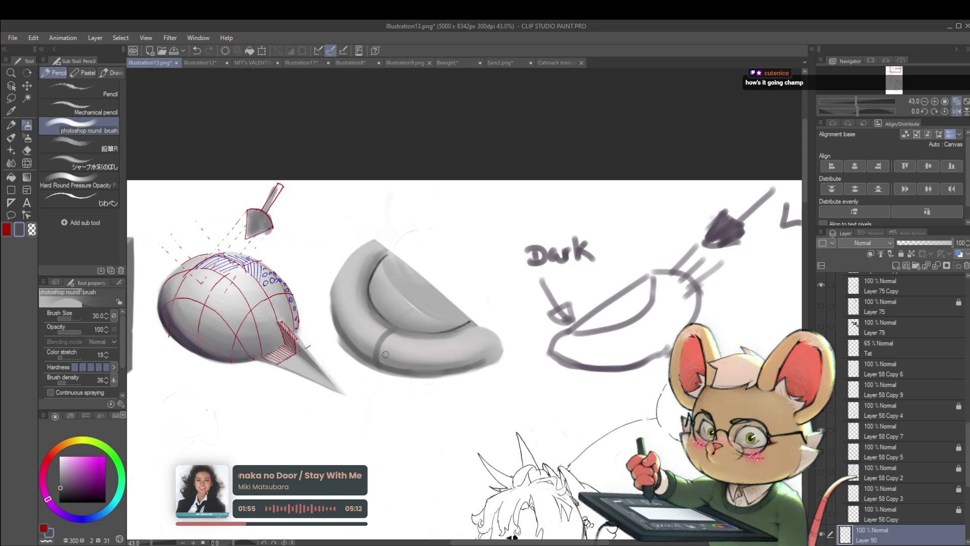
- Add curved shading strokes across the crescent and soften its bands
{"action": "left_click_drag", "start_coordinate": [428, 337], "coordinate": [423, 377]}
{"action": "left_click_drag", "start_coordinate": [471, 331], "coordinate": [479, 363]}
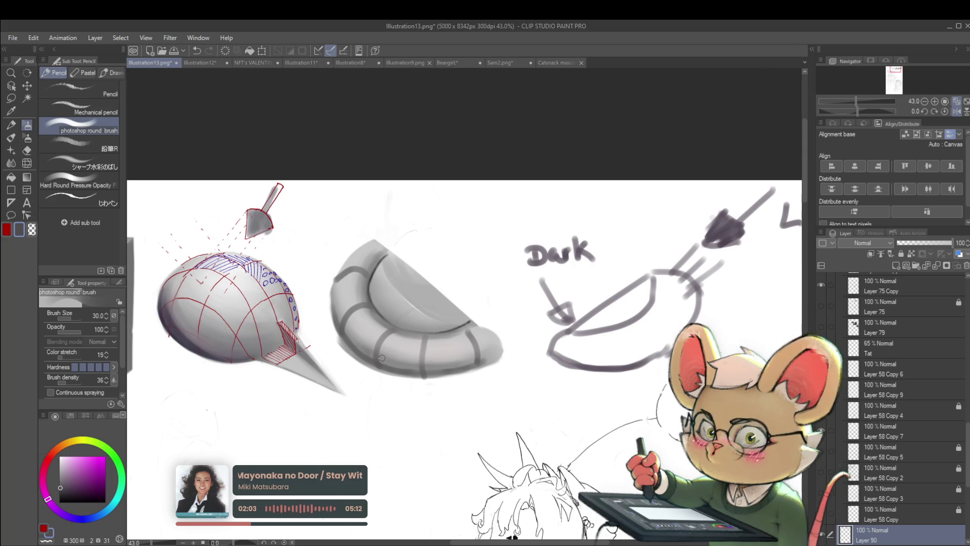
{"action": "left_click_drag", "start_coordinate": [367, 349], "coordinate": [351, 272]}
{"action": "mouse_move", "coordinate": [470, 331]}
{"action": "left_mouse_down"}
{"action": "mouse_move", "coordinate": [477, 363]}
{"action": "mouse_move", "coordinate": [434, 375]}
{"action": "mouse_move", "coordinate": [381, 371]}
{"action": "left_mouse_up"}
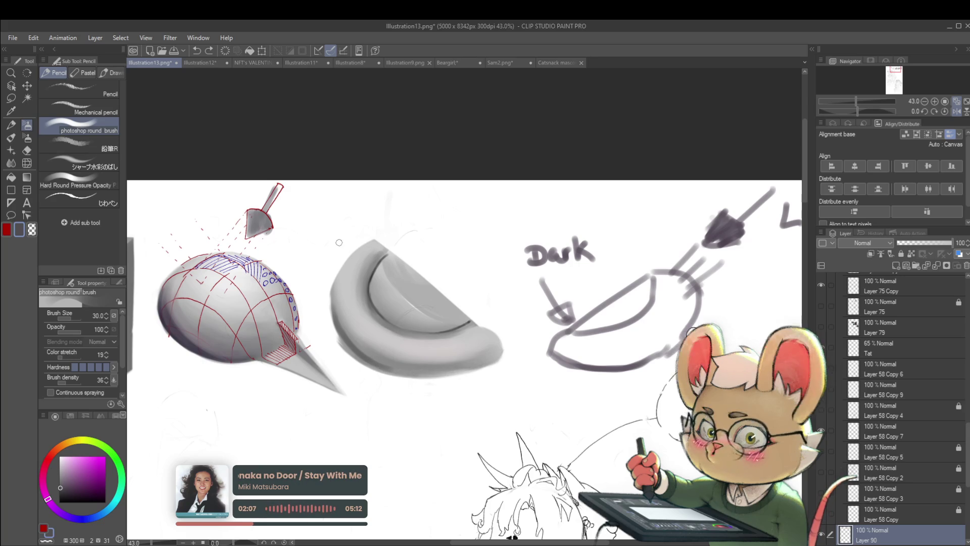
- Darken the crescent's lower-left edge with a darker shading colour
{"action": "left_click", "coordinate": [64, 489]}
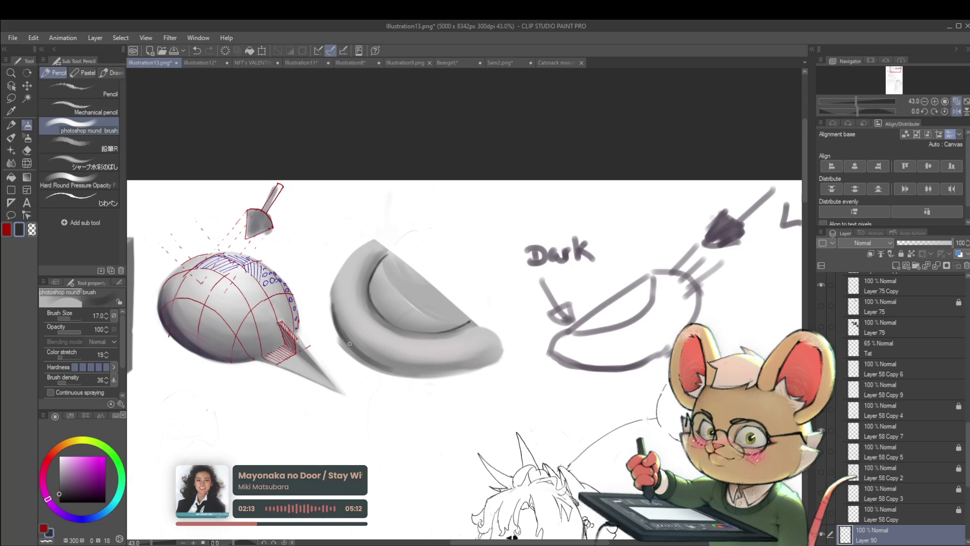
{"action": "left_click_drag", "start_coordinate": [348, 346], "coordinate": [389, 367]}
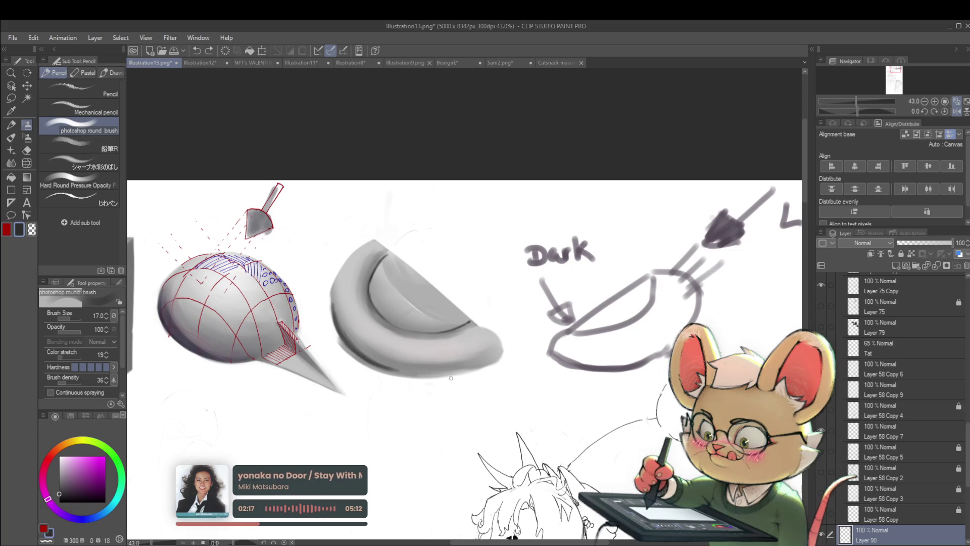
{"action": "left_click_drag", "start_coordinate": [712, 313], "coordinate": [446, 407]}
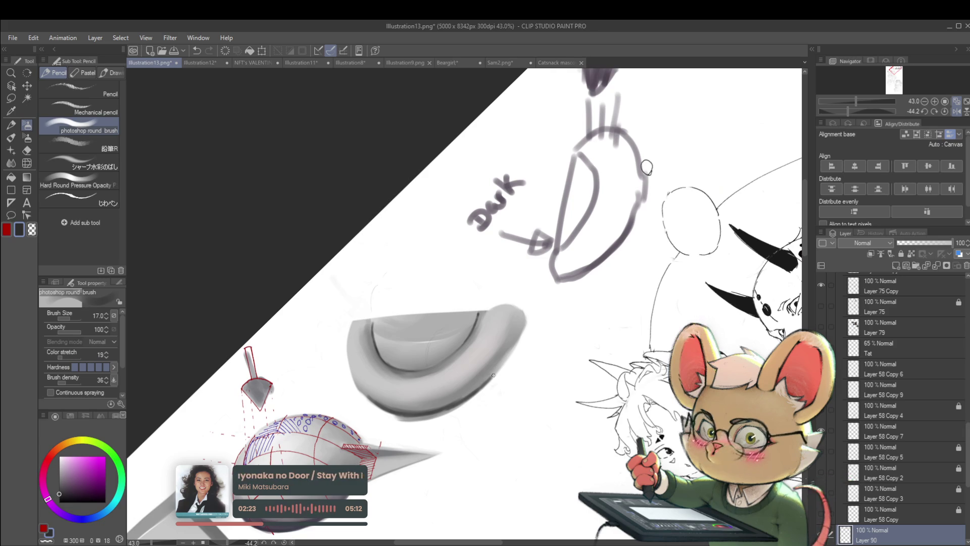
- Darken the crescent's right edge and rotate the canvas view about 147 degrees
{"action": "left_click_drag", "start_coordinate": [500, 364], "coordinate": [528, 312]}
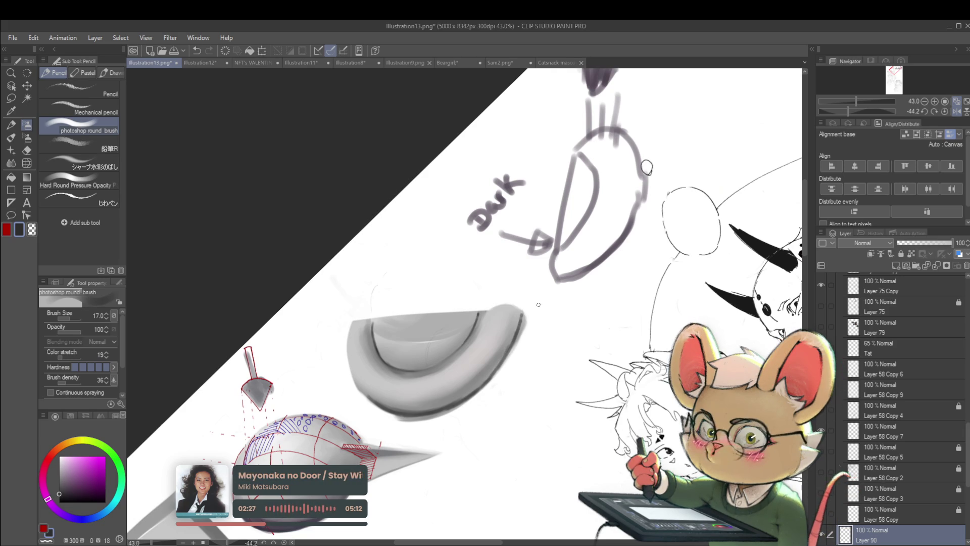
{"action": "left_click", "coordinate": [943, 110]}
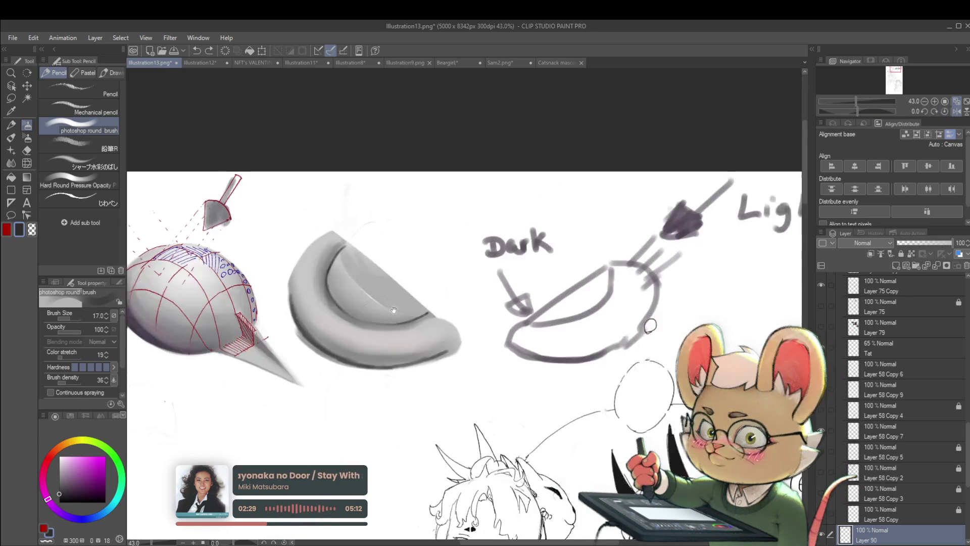
{"action": "key", "text": "r"}
{"action": "left_click_drag", "start_coordinate": [421, 313], "coordinate": [398, 326]}
{"action": "mouse_move", "coordinate": [729, 103]}
{"action": "left_mouse_down"}
{"action": "mouse_move", "coordinate": [723, 113]}
{"action": "mouse_move", "coordinate": [554, 158]}
{"action": "left_mouse_up"}
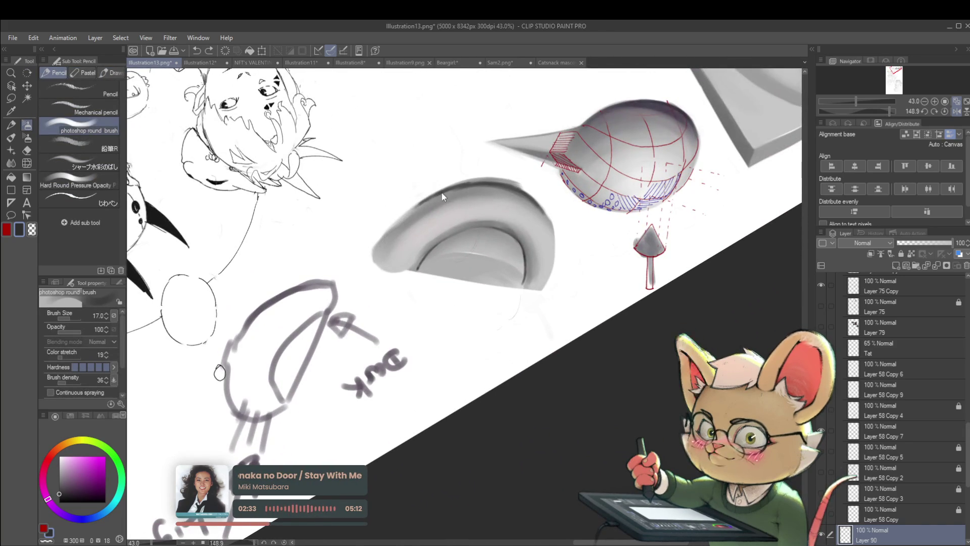
- Ink the shape's upper and right outer edges, darken its bottom-left tip, and close the bottom edge
{"action": "mouse_move", "coordinate": [438, 191]}
{"action": "left_mouse_down"}
{"action": "mouse_move", "coordinate": [382, 238]}
{"action": "mouse_move", "coordinate": [375, 258]}
{"action": "left_mouse_up"}
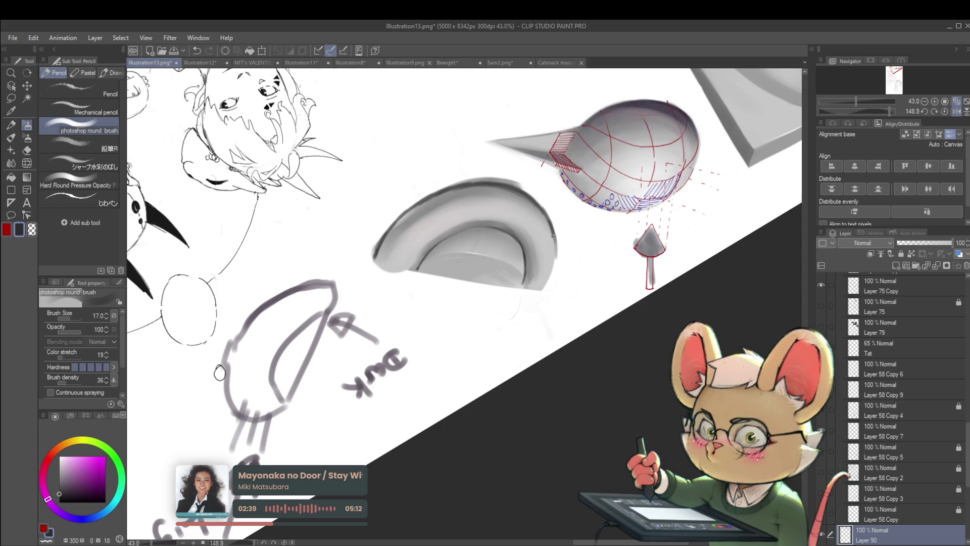
{"action": "left_click_drag", "start_coordinate": [554, 237], "coordinate": [553, 275]}
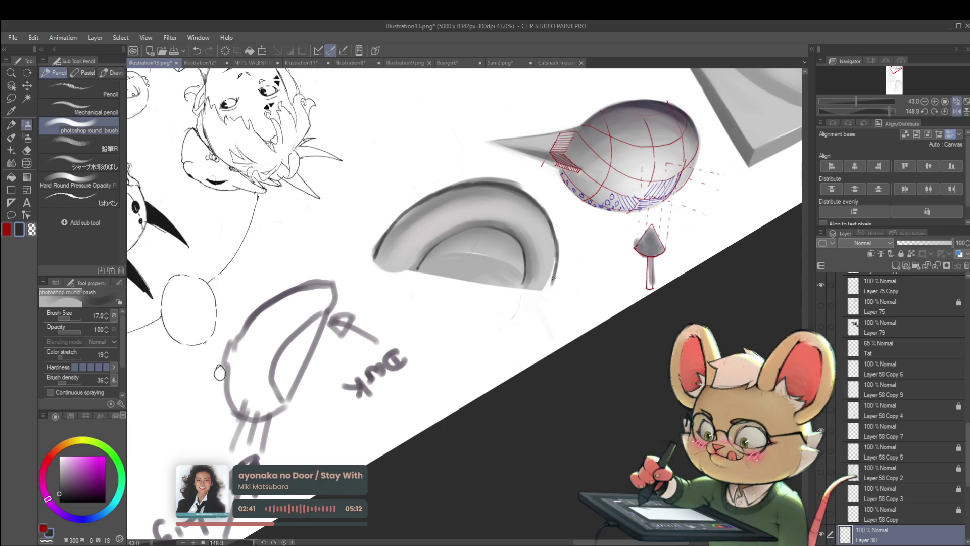
{"action": "left_click_drag", "start_coordinate": [379, 265], "coordinate": [399, 272]}
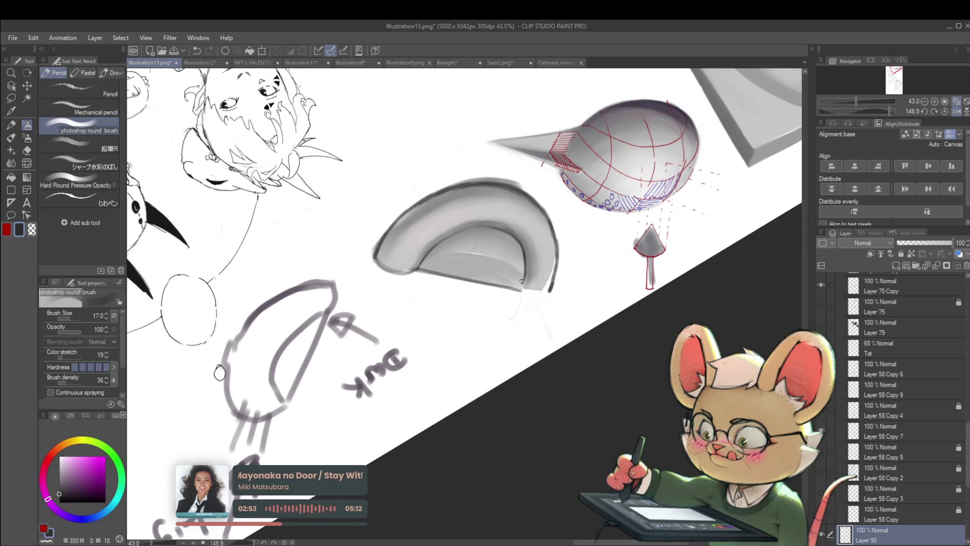
{"action": "left_click_drag", "start_coordinate": [523, 293], "coordinate": [550, 295]}
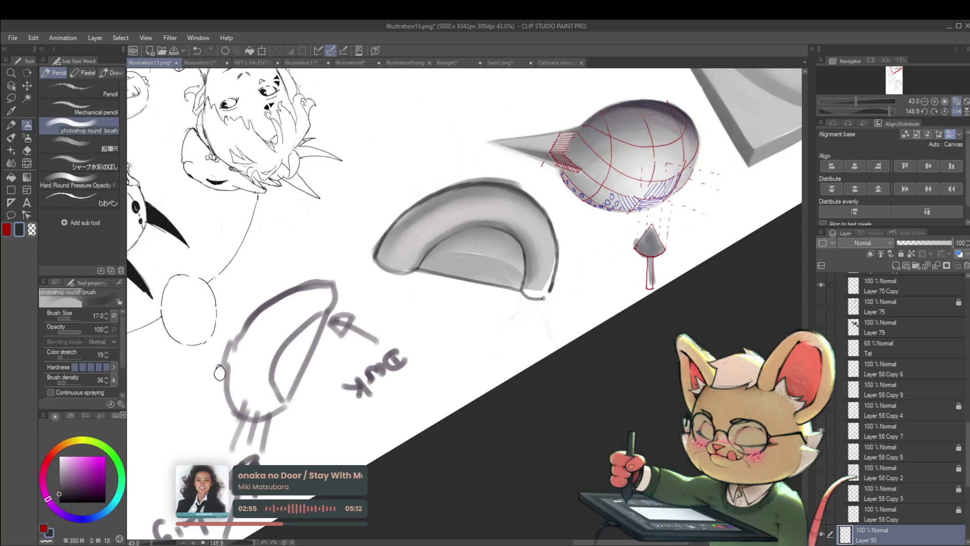
{"action": "scroll", "coordinate": [558, 301], "scroll_direction": "down", "scroll_amount": 3}
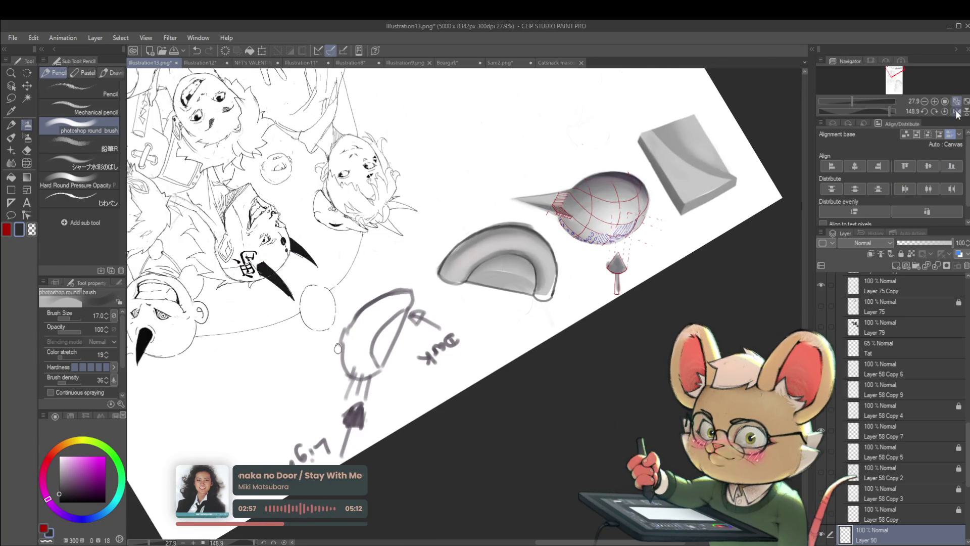
- With the view mirrored, retrace the right tip and bottom edge, thickening the bottom-left corner
{"action": "left_click", "coordinate": [956, 111]}
{"action": "scroll", "coordinate": [397, 298], "scroll_direction": "up", "scroll_amount": 2}
{"action": "scroll", "coordinate": [397, 298], "scroll_direction": "up", "scroll_amount": 1}
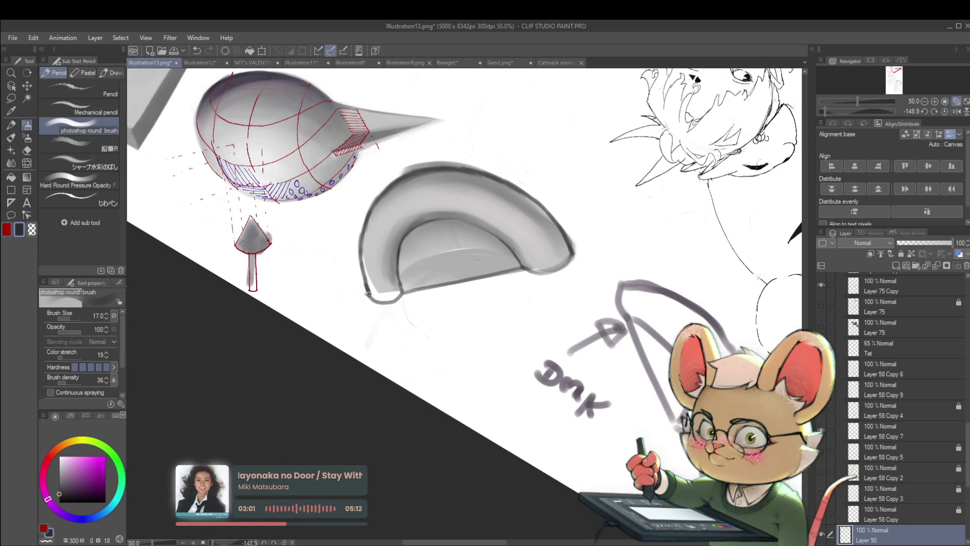
{"action": "left_click_drag", "start_coordinate": [570, 253], "coordinate": [415, 292]}
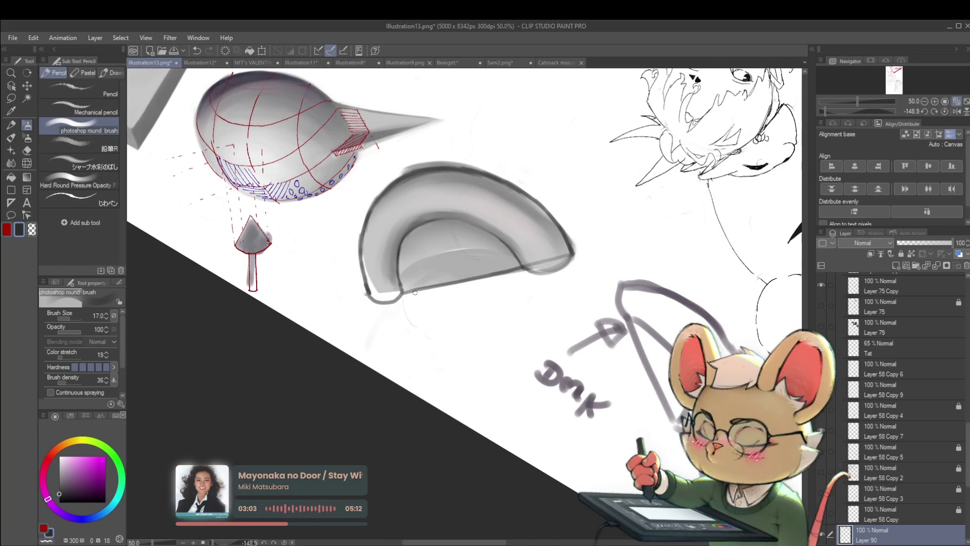
{"action": "left_click_drag", "start_coordinate": [367, 295], "coordinate": [388, 303]}
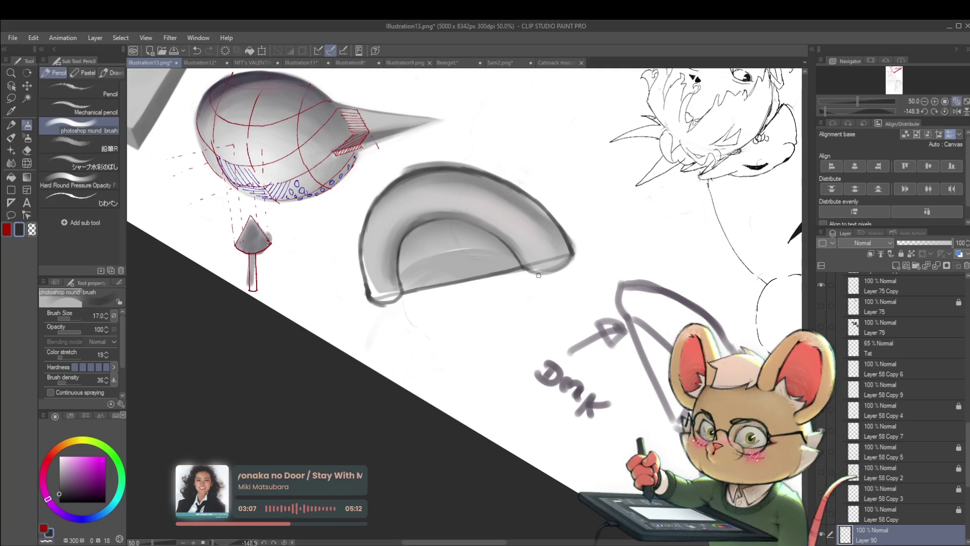
{"action": "left_click_drag", "start_coordinate": [539, 275], "coordinate": [383, 307]}
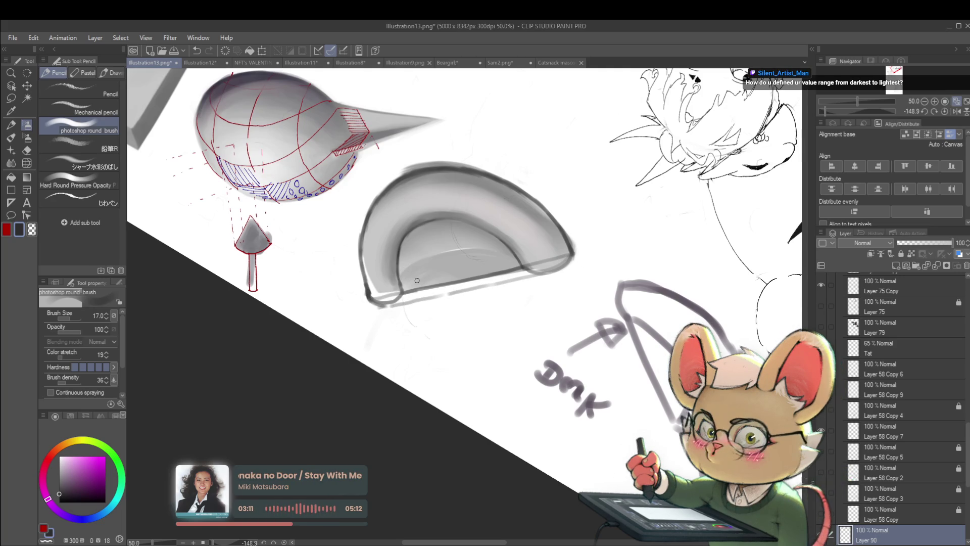
- Enlarge the brush, reframe the shape, then zoom out to the whole page and widen the panels
{"action": "scroll", "coordinate": [427, 283], "scroll_direction": "down", "scroll_amount": 1}
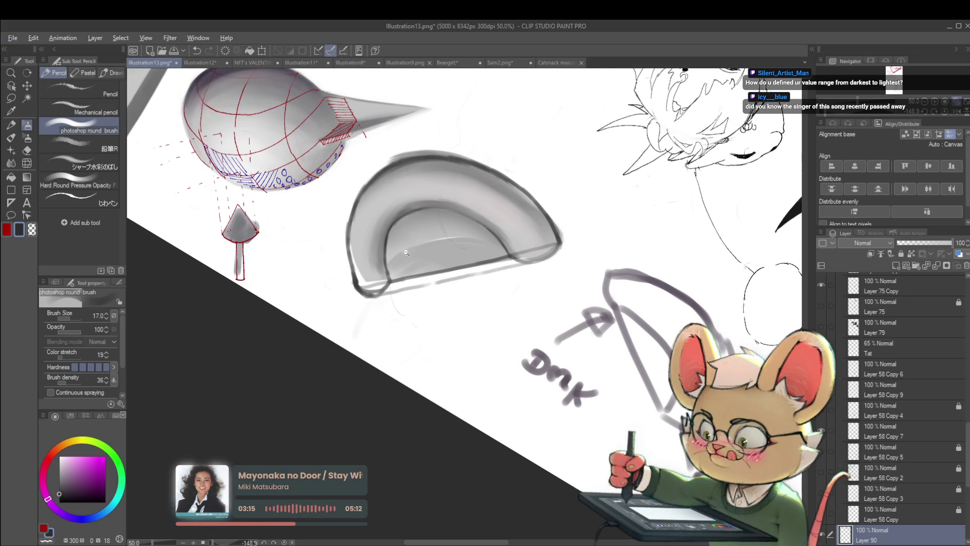
{"action": "scroll", "coordinate": [402, 251], "scroll_direction": "down", "scroll_amount": 2}
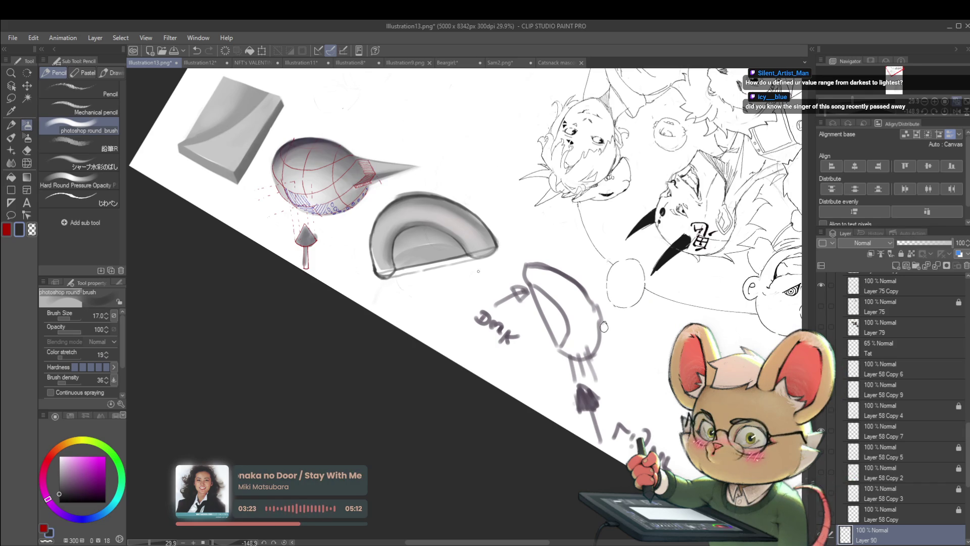
{"action": "scroll", "coordinate": [374, 213], "scroll_direction": "up", "scroll_amount": 2}
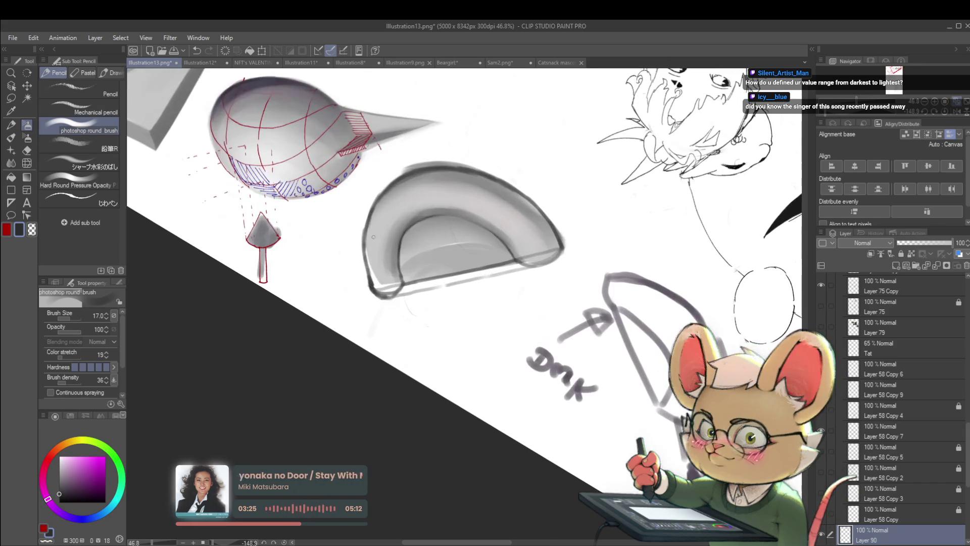
{"action": "key", "text": "bracketright"}
{"action": "key", "text": "bracketright"}
{"action": "key", "text": "bracketright"}
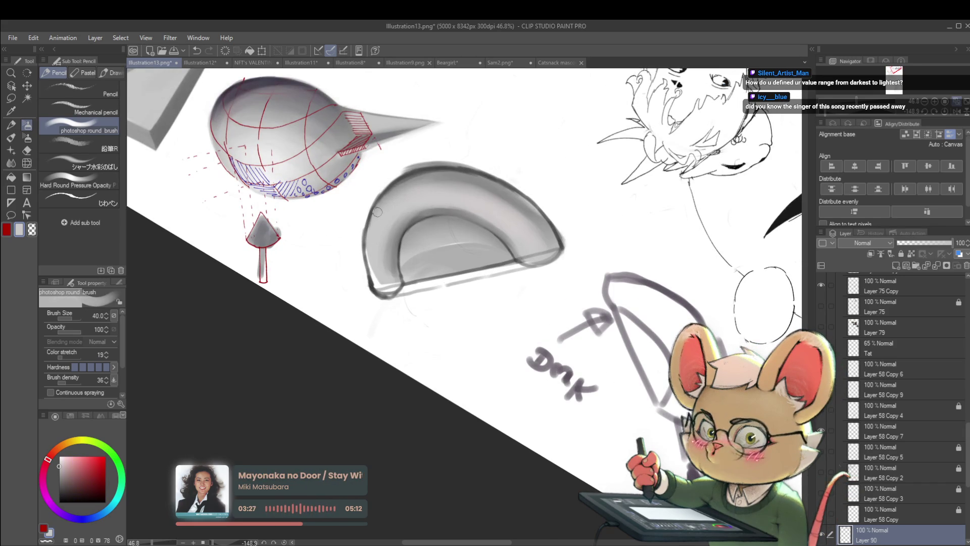
{"action": "left_click_drag", "start_coordinate": [512, 126], "coordinate": [524, 153]}
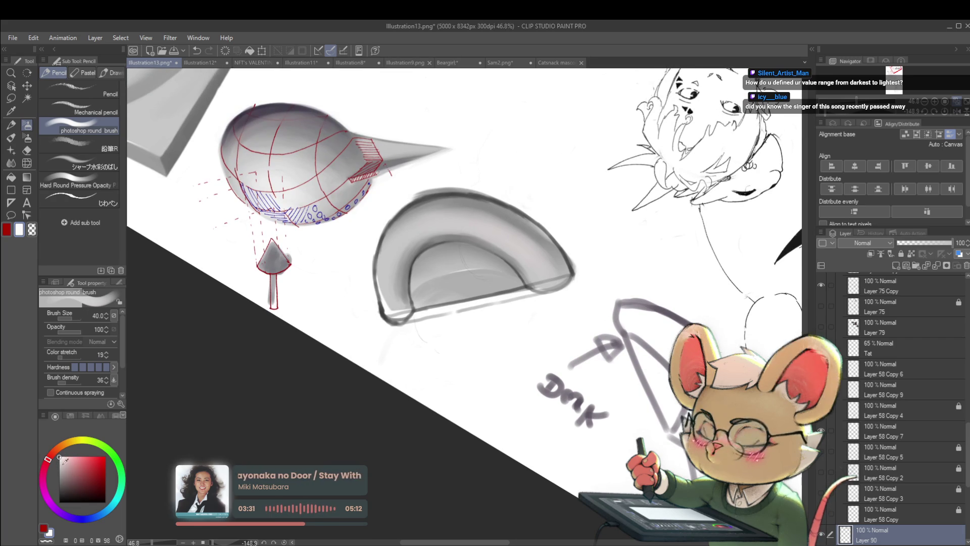
{"action": "left_click_drag", "start_coordinate": [511, 100], "coordinate": [490, 159]}
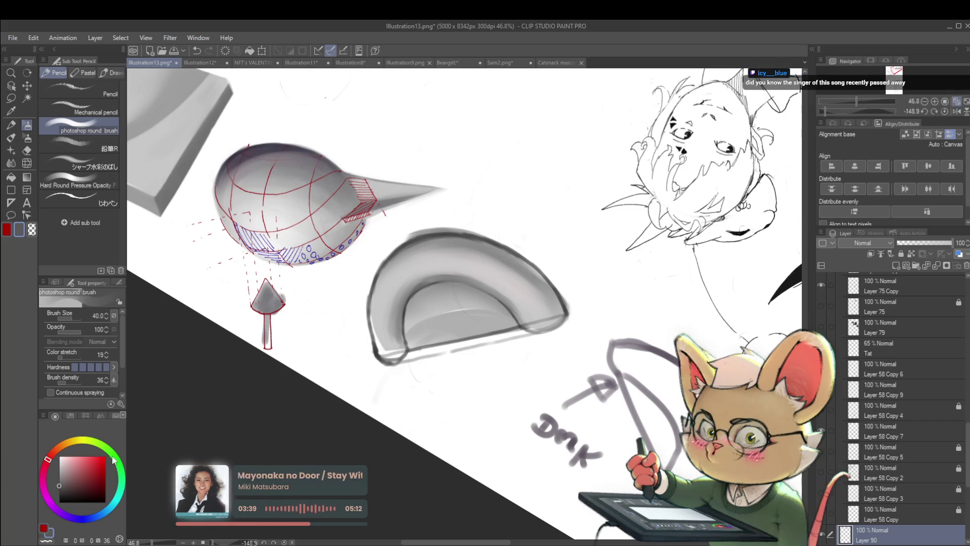
{"action": "key", "text": "ctrl+0"}
{"action": "mouse_move", "coordinate": [125, 419]}
{"action": "left_mouse_down"}
{"action": "mouse_move", "coordinate": [249, 410]}
{"action": "mouse_move", "coordinate": [248, 296]}
{"action": "left_mouse_up"}
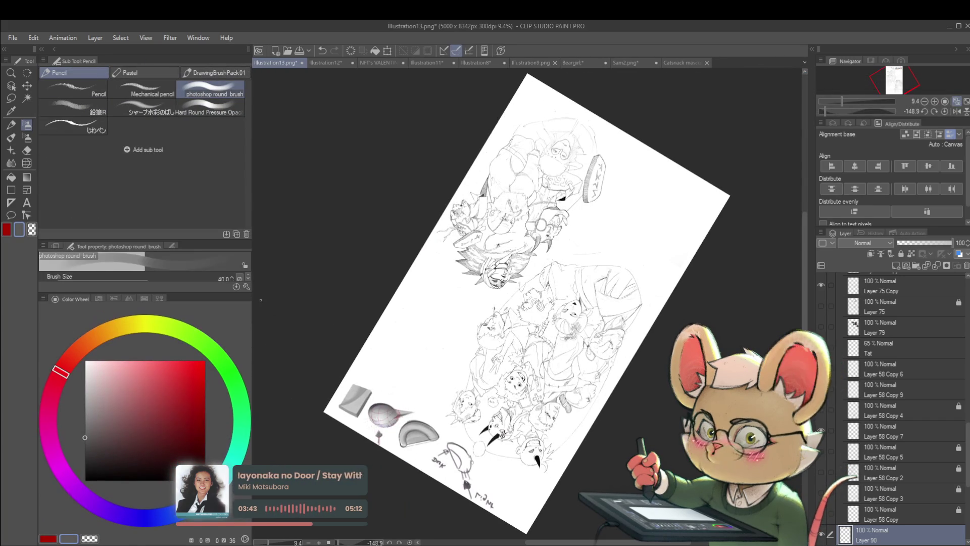
- Choose white, narrow the colour panel, and check the view mirrored before resetting it
{"action": "mouse_move", "coordinate": [88, 428]}
{"action": "left_mouse_down"}
{"action": "mouse_move", "coordinate": [86, 359]}
{"action": "mouse_move", "coordinate": [87, 477]}
{"action": "mouse_move", "coordinate": [85, 430]}
{"action": "mouse_move", "coordinate": [85, 446]}
{"action": "left_mouse_up"}
{"action": "mouse_move", "coordinate": [248, 305]}
{"action": "left_mouse_down"}
{"action": "mouse_move", "coordinate": [142, 301]}
{"action": "mouse_move", "coordinate": [138, 375]}
{"action": "left_mouse_up"}
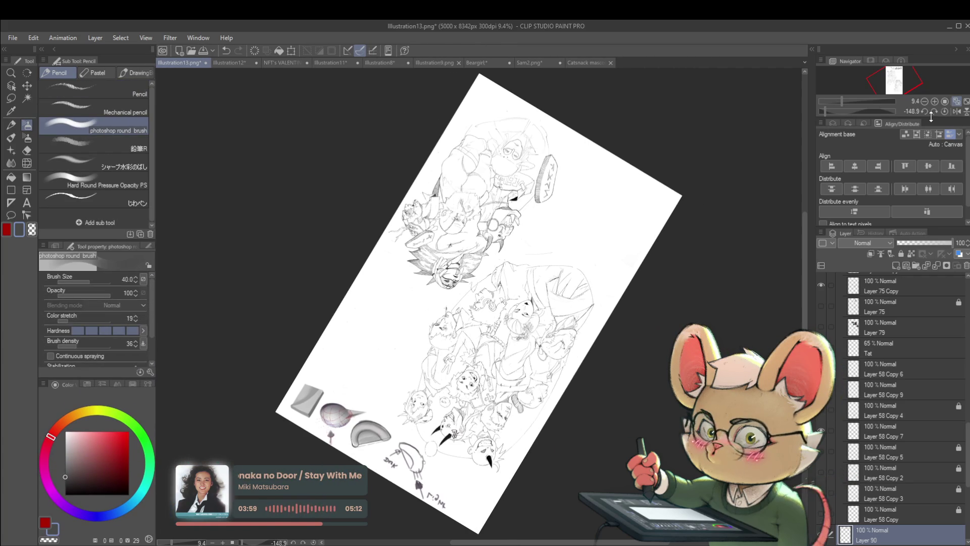
{"action": "key", "text": "ctrl+plus"}
{"action": "key", "text": "ctrl+plus"}
{"action": "key", "text": "h"}
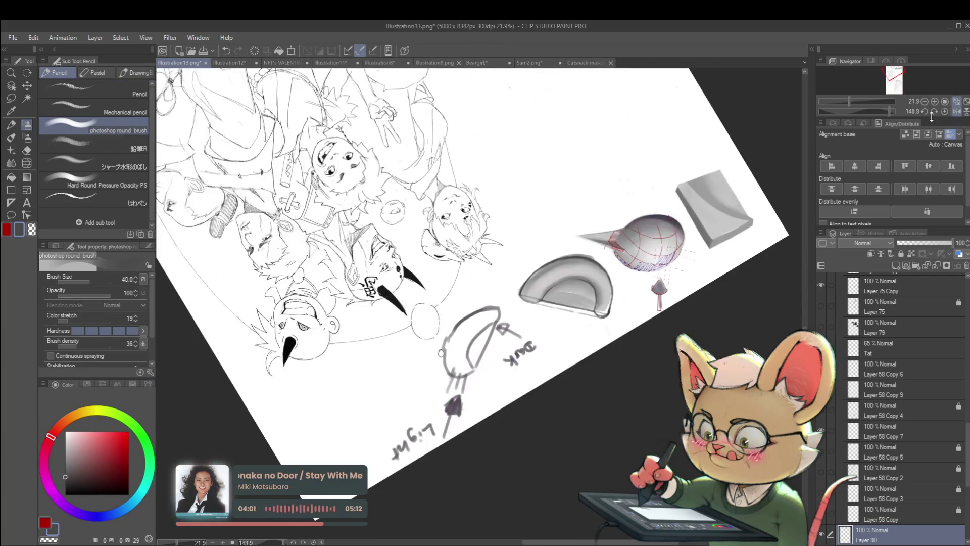
{"action": "scroll", "coordinate": [598, 304], "scroll_direction": "up", "scroll_amount": 3}
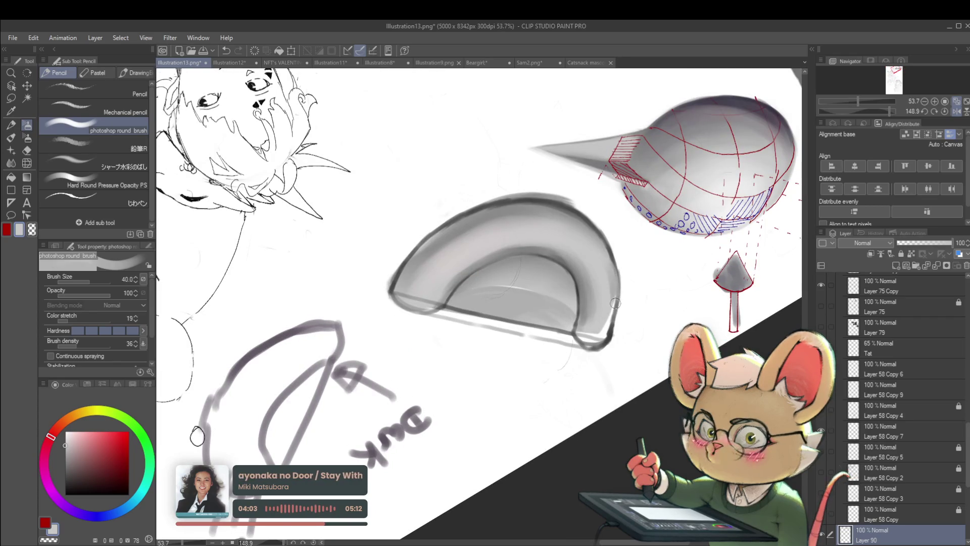
{"action": "key", "text": "h"}
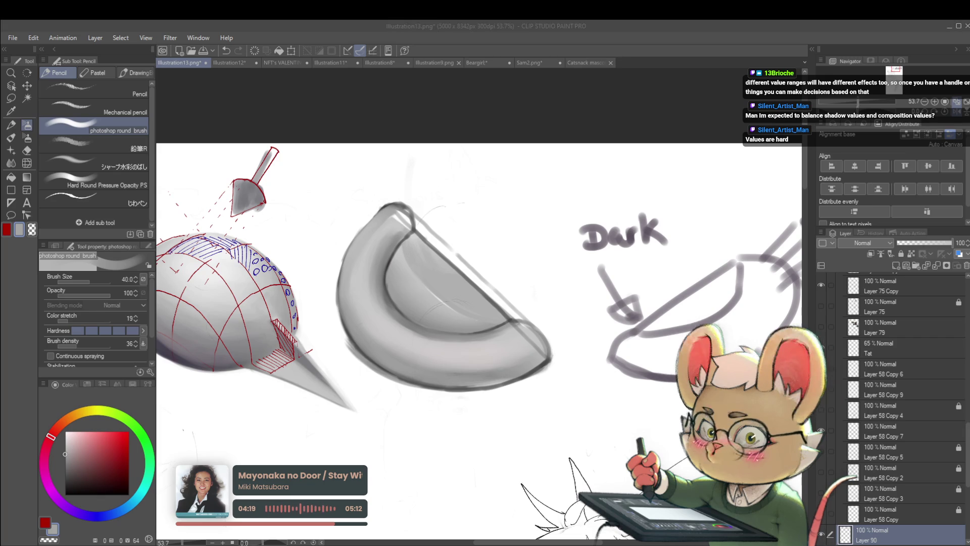
- Eyedrop darker and lighter mid greys from the bowl's shading
{"action": "left_click", "coordinate": [510, 371], "text": "alt"}
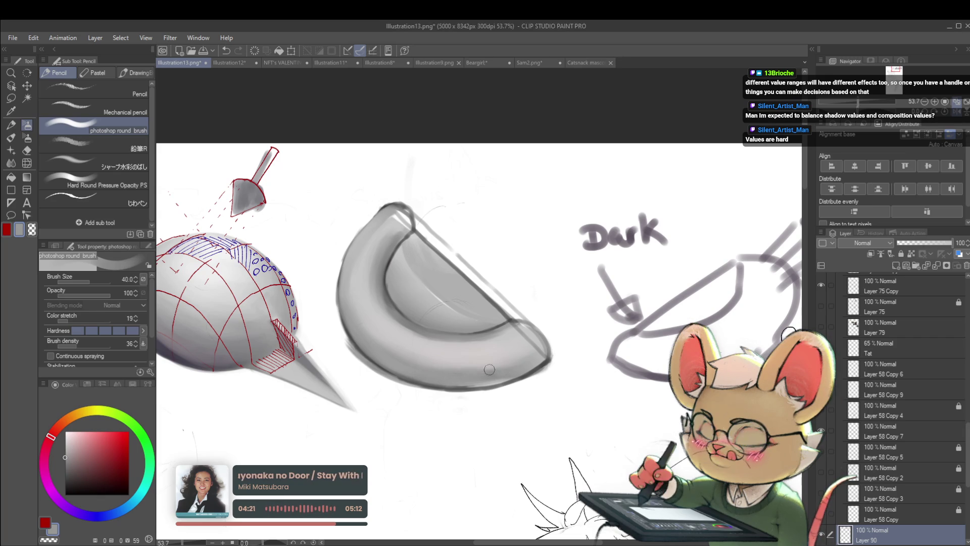
{"action": "left_click", "coordinate": [458, 379], "text": "alt"}
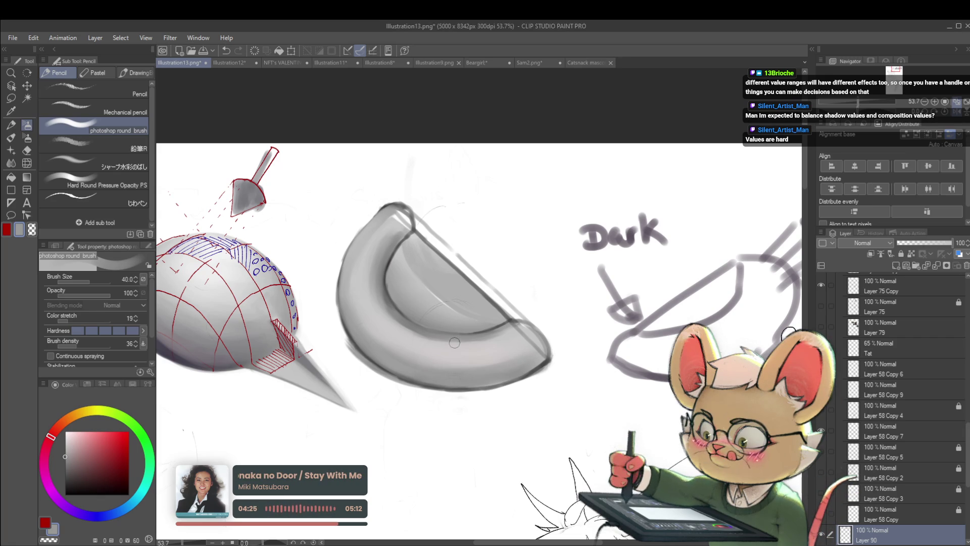
{"action": "left_click_drag", "start_coordinate": [454, 342], "coordinate": [421, 333]}
{"action": "left_click", "coordinate": [353, 324], "text": "alt"}
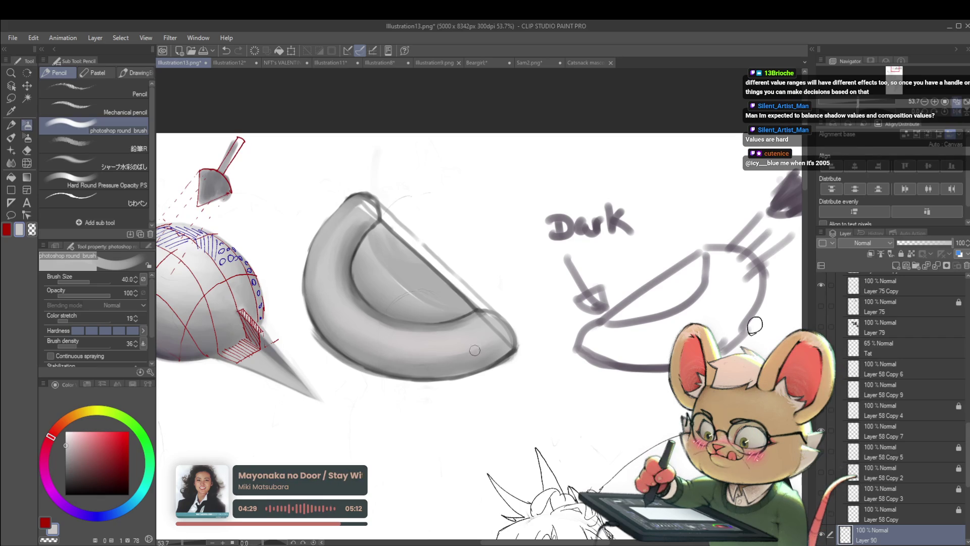
{"action": "scroll", "coordinate": [484, 342], "scroll_direction": "down", "scroll_amount": 5}
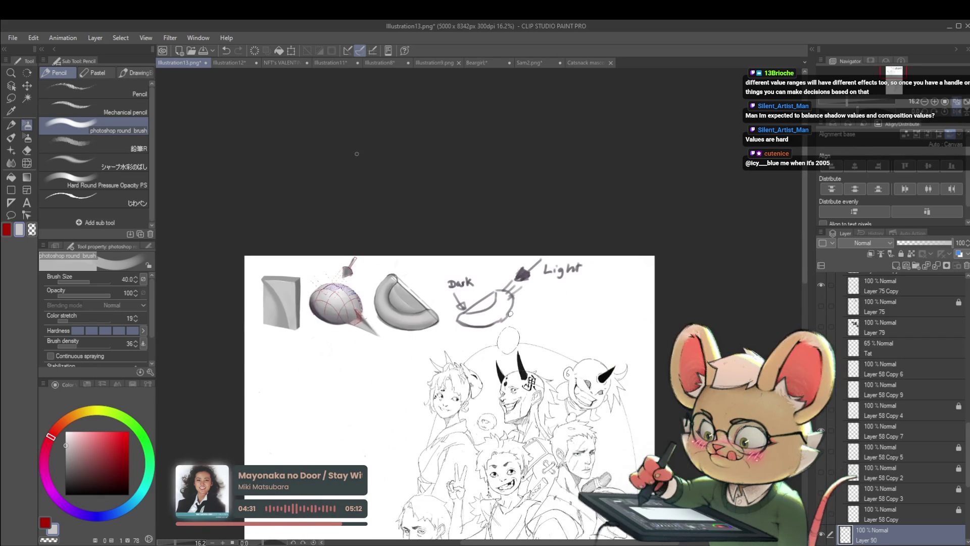
- Shade the bowl's outer left edge in grey, undoing the last stroke
{"action": "scroll", "coordinate": [392, 299], "scroll_direction": "up", "scroll_amount": 4}
{"action": "scroll", "coordinate": [360, 336], "scroll_direction": "down", "scroll_amount": 1}
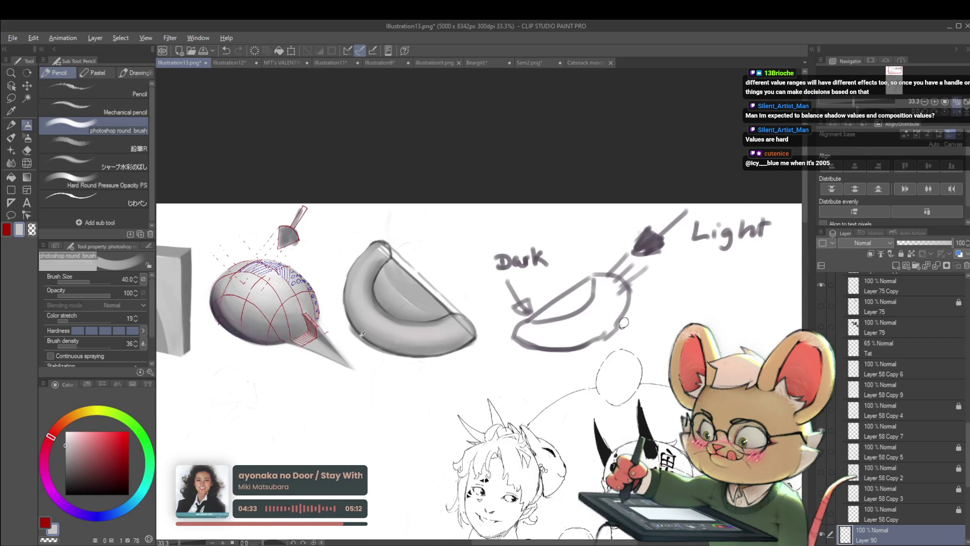
{"action": "scroll", "coordinate": [318, 264], "scroll_direction": "up", "scroll_amount": 3}
{"action": "mouse_move", "coordinate": [318, 264]}
{"action": "left_mouse_down"}
{"action": "mouse_move", "coordinate": [348, 326]}
{"action": "mouse_move", "coordinate": [394, 367]}
{"action": "mouse_move", "coordinate": [454, 379]}
{"action": "mouse_move", "coordinate": [390, 360]}
{"action": "left_mouse_up"}
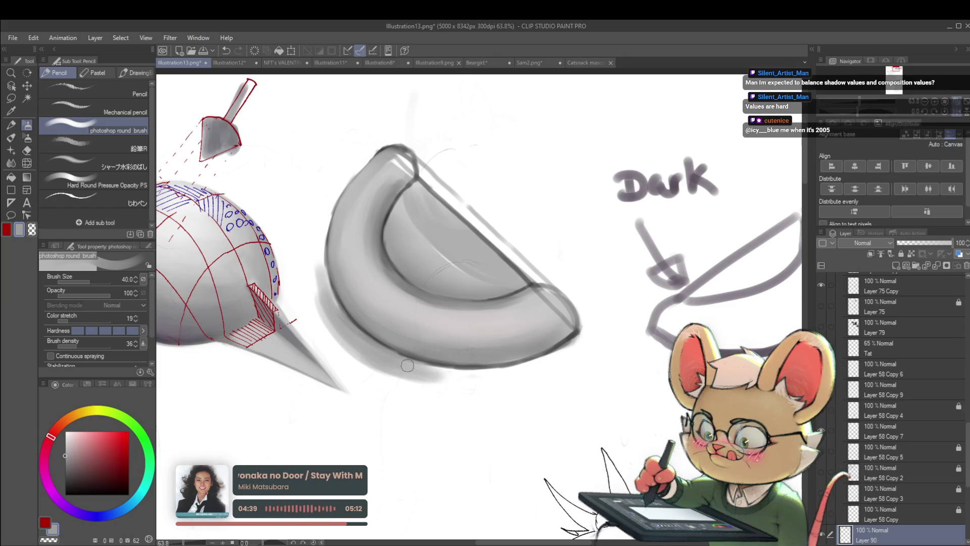
{"action": "left_click_drag", "start_coordinate": [323, 253], "coordinate": [331, 298]}
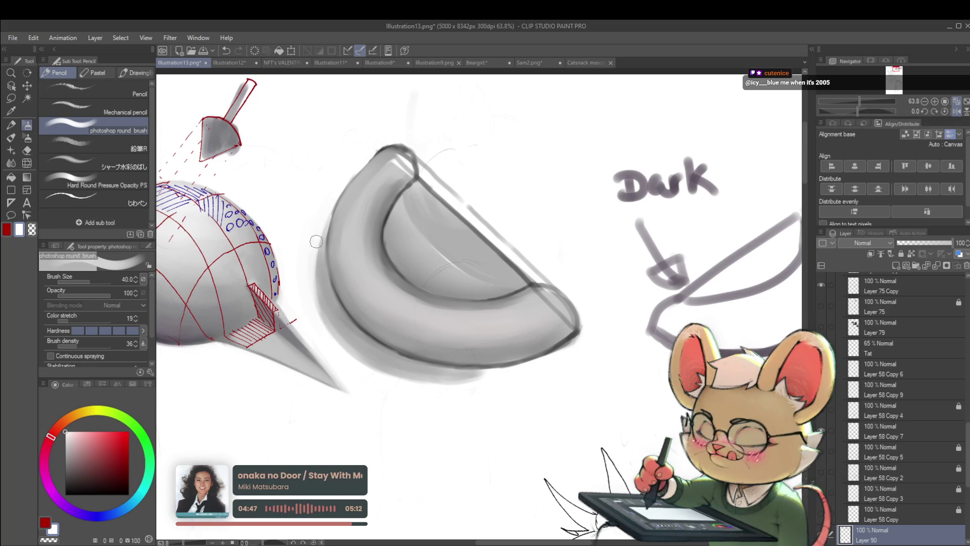
{"action": "scroll", "coordinate": [341, 356], "scroll_direction": "down", "scroll_amount": 5}
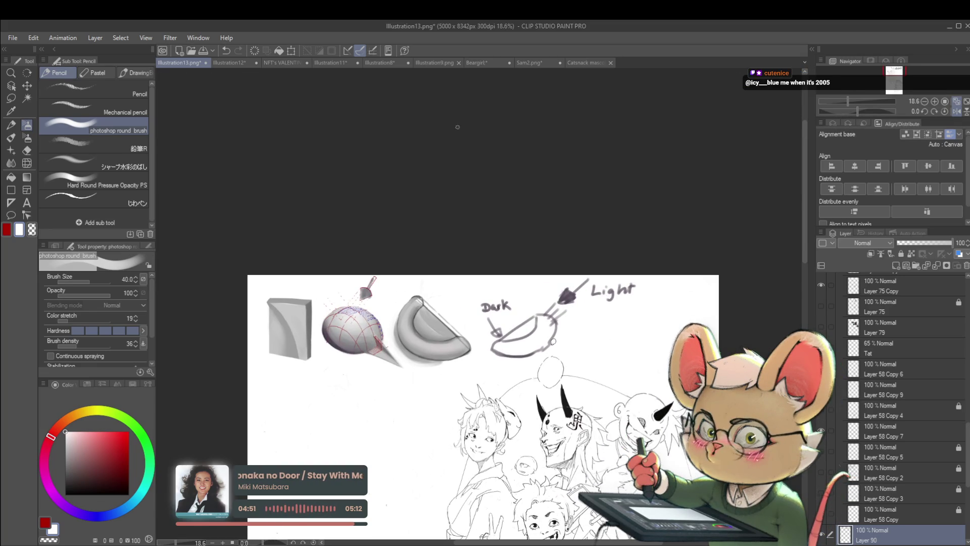
{"action": "key", "text": "ctrl+z"}
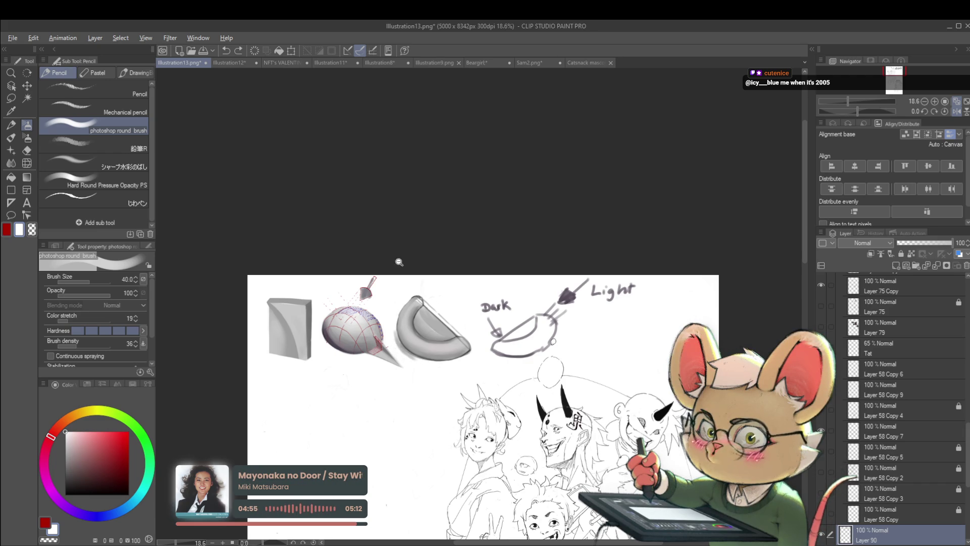
- Lighten the shading on the bowl's lower-left edge and pick a dark grey from it
{"action": "scroll", "coordinate": [429, 295], "scroll_direction": "up", "scroll_amount": 4}
{"action": "mouse_move", "coordinate": [445, 361]}
{"action": "left_mouse_down"}
{"action": "mouse_move", "coordinate": [402, 292]}
{"action": "mouse_move", "coordinate": [448, 363]}
{"action": "left_mouse_up"}
{"action": "left_click_drag", "start_coordinate": [412, 311], "coordinate": [451, 359]}
{"action": "scroll", "coordinate": [527, 384], "scroll_direction": "down", "scroll_amount": 3}
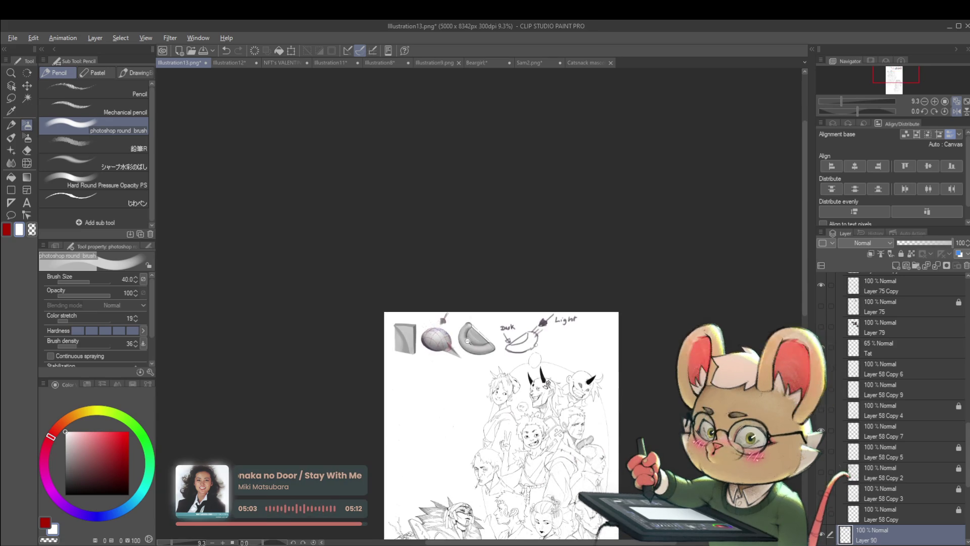
{"action": "scroll", "coordinate": [444, 288], "scroll_direction": "up", "scroll_amount": 4}
{"action": "left_click", "coordinate": [409, 354], "text": "alt"}
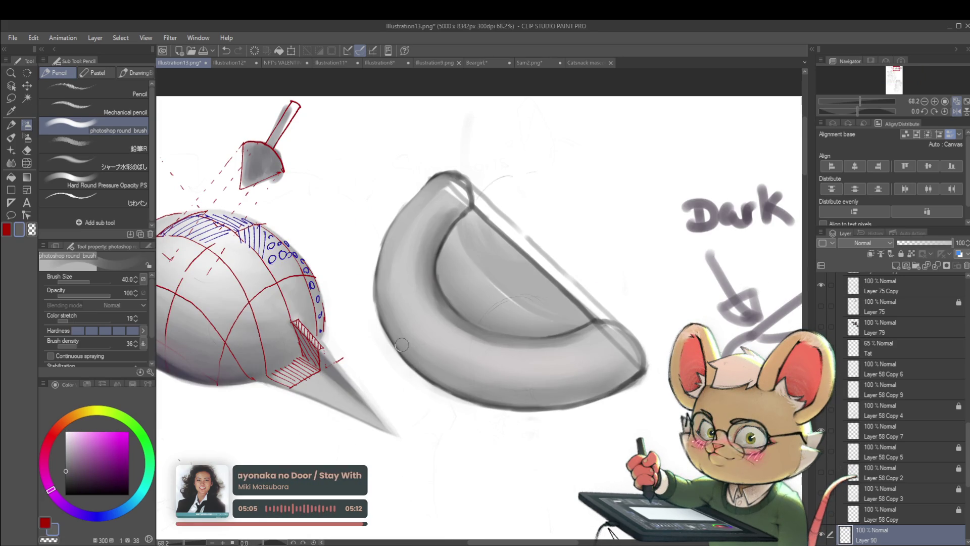
{"action": "scroll", "coordinate": [396, 339], "scroll_direction": "down", "scroll_amount": 1}
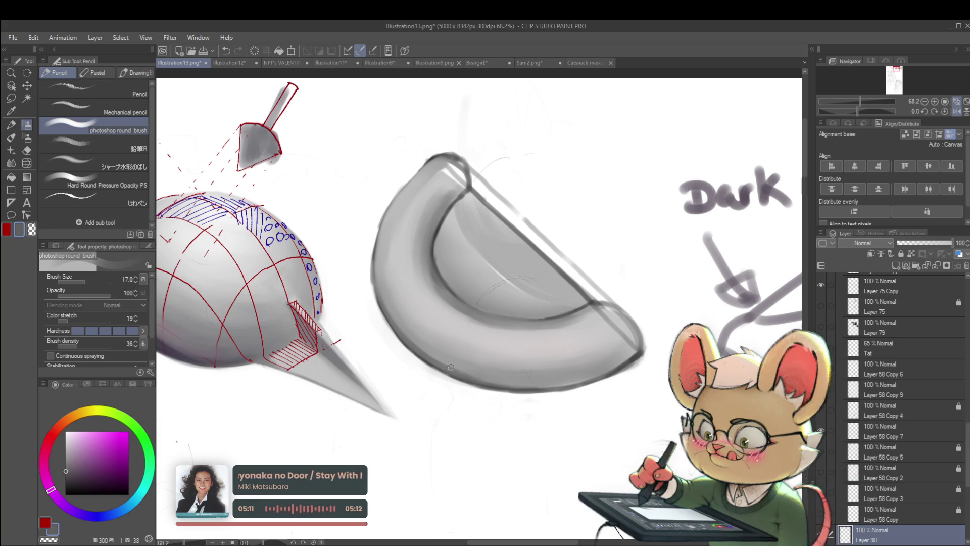
{"action": "key", "text": "h"}
{"action": "left_click_drag", "start_coordinate": [338, 358], "coordinate": [197, 348]}
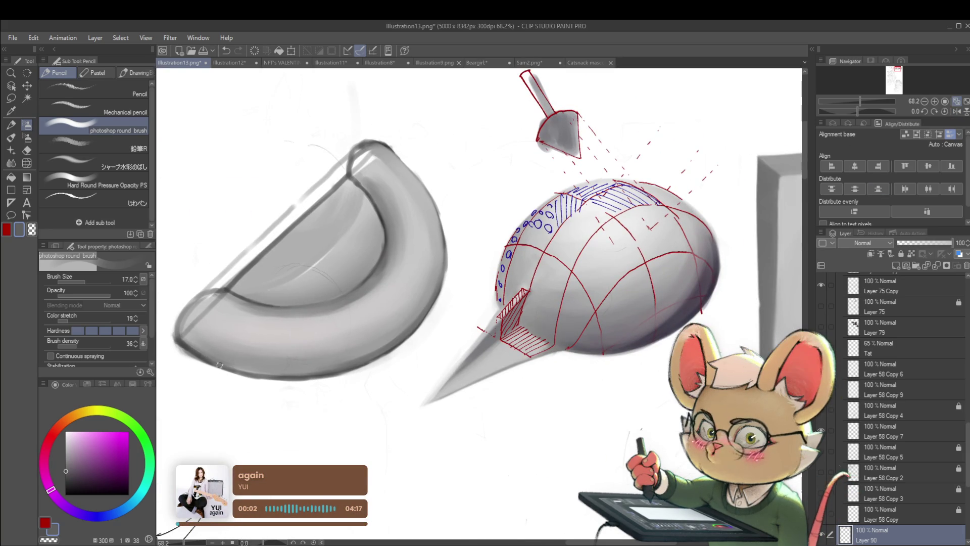
- Darken the bowl's lower outline, then repaint its tip in lighter grey with a size-40 brush
{"action": "left_click", "coordinate": [190, 342], "text": "alt"}
{"action": "mouse_move", "coordinate": [172, 335]}
{"action": "left_mouse_down"}
{"action": "mouse_move", "coordinate": [273, 374]}
{"action": "mouse_move", "coordinate": [234, 367]}
{"action": "left_mouse_up"}
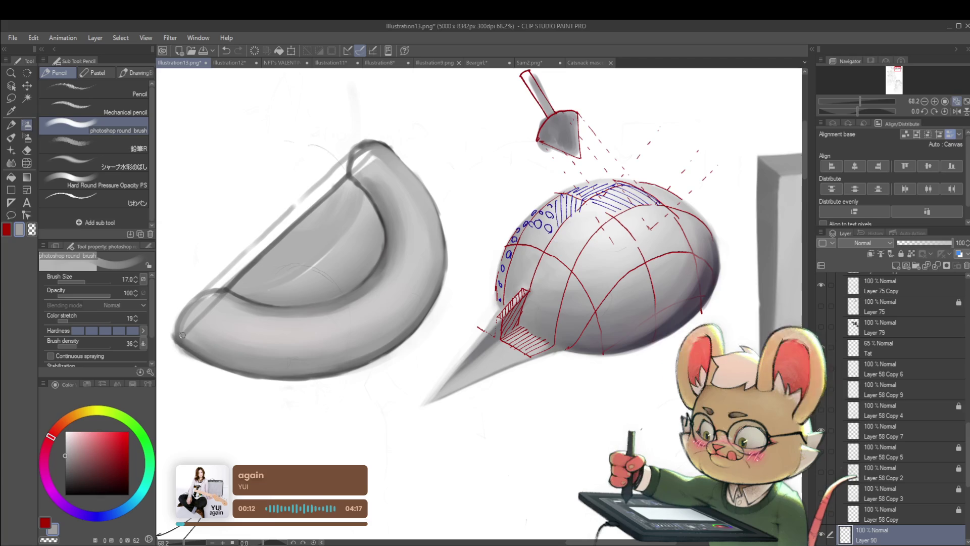
{"action": "left_click", "coordinate": [212, 317], "text": "alt"}
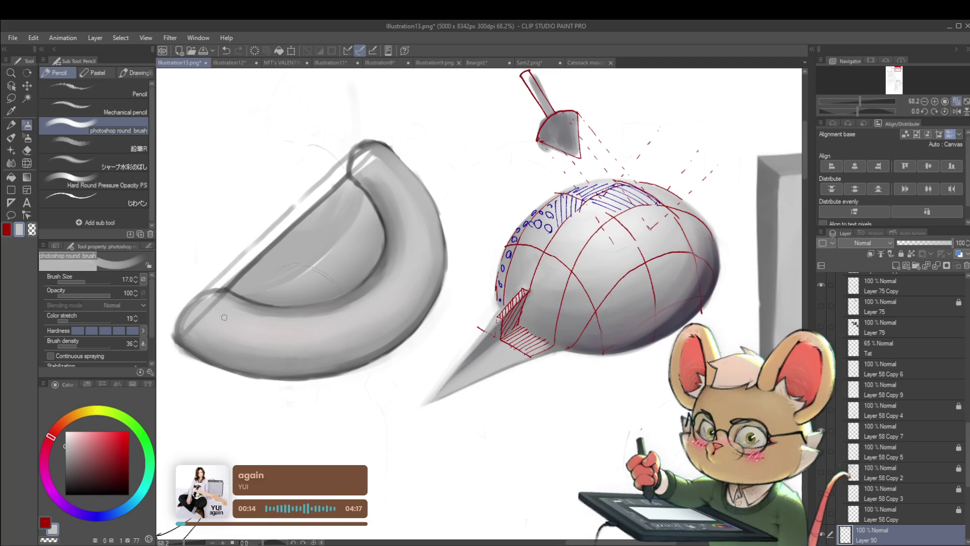
{"action": "key", "text": "bracketright"}
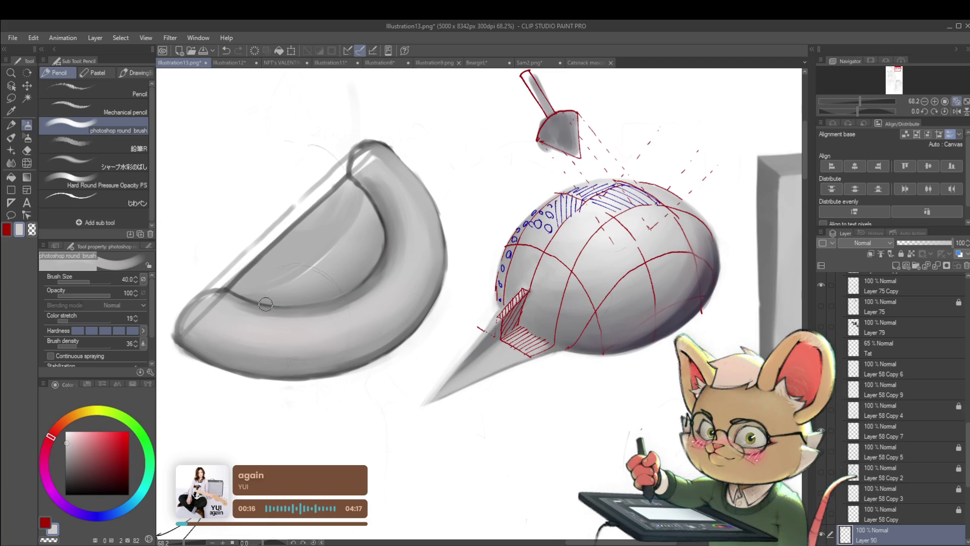
{"action": "left_click", "coordinate": [193, 326], "text": "alt"}
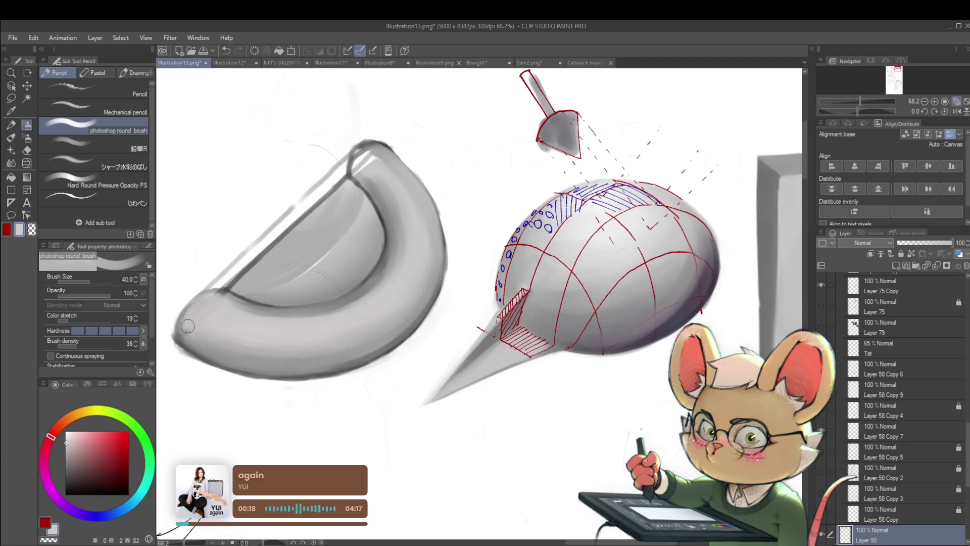
{"action": "mouse_move", "coordinate": [213, 296]}
{"action": "left_mouse_down"}
{"action": "mouse_move", "coordinate": [182, 322]}
{"action": "mouse_move", "coordinate": [254, 352]}
{"action": "left_mouse_up"}
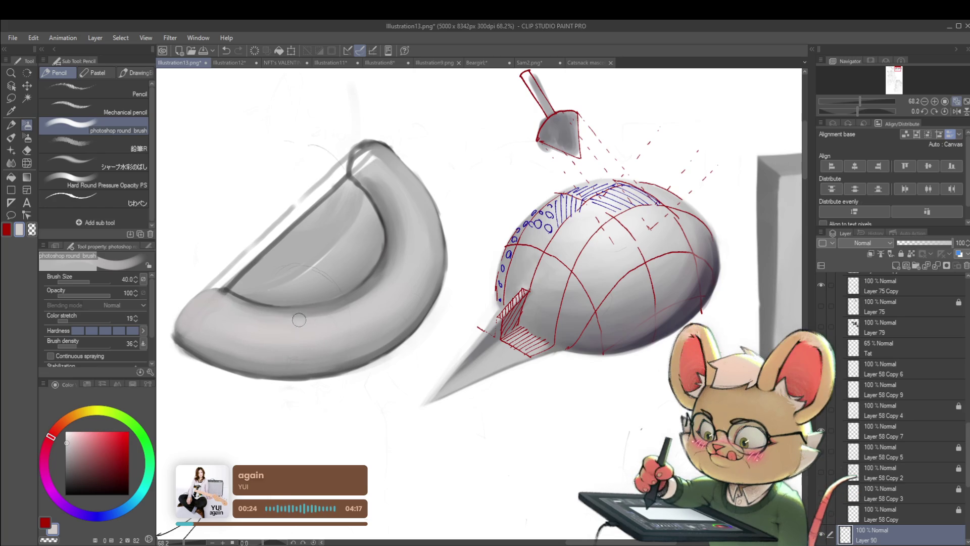
- Reframe the bowl study and pick mid and lighter greys for further shading
{"action": "scroll", "coordinate": [325, 317], "scroll_direction": "down", "scroll_amount": 5}
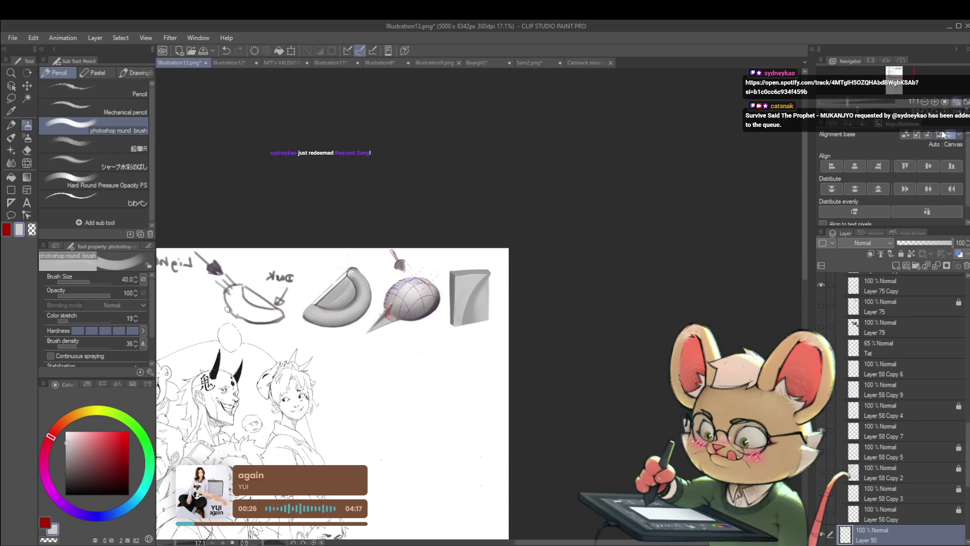
{"action": "left_click_drag", "start_coordinate": [437, 309], "coordinate": [730, 309]}
{"action": "left_click_drag", "start_coordinate": [649, 332], "coordinate": [529, 271]}
{"action": "scroll", "coordinate": [529, 271], "scroll_direction": "up", "scroll_amount": 4}
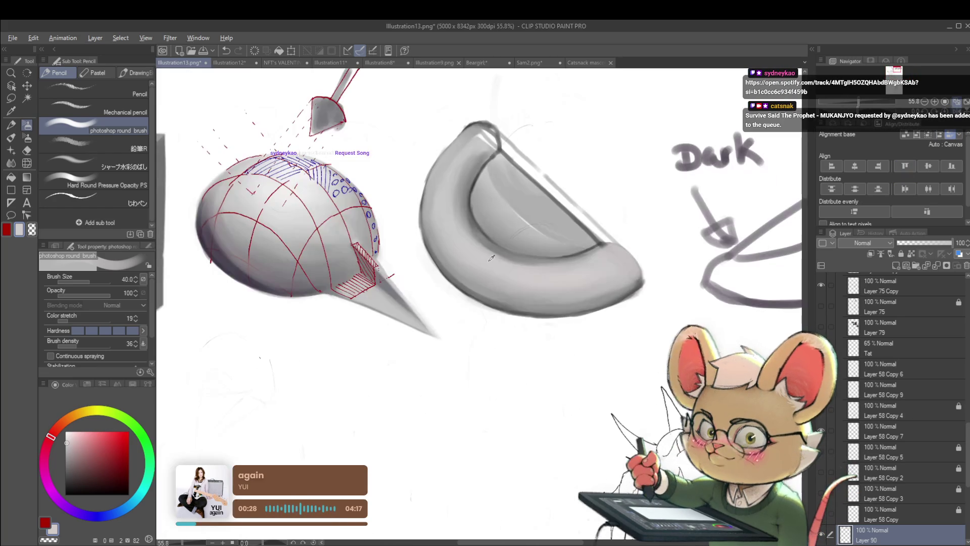
{"action": "left_click", "coordinate": [539, 260], "text": "alt"}
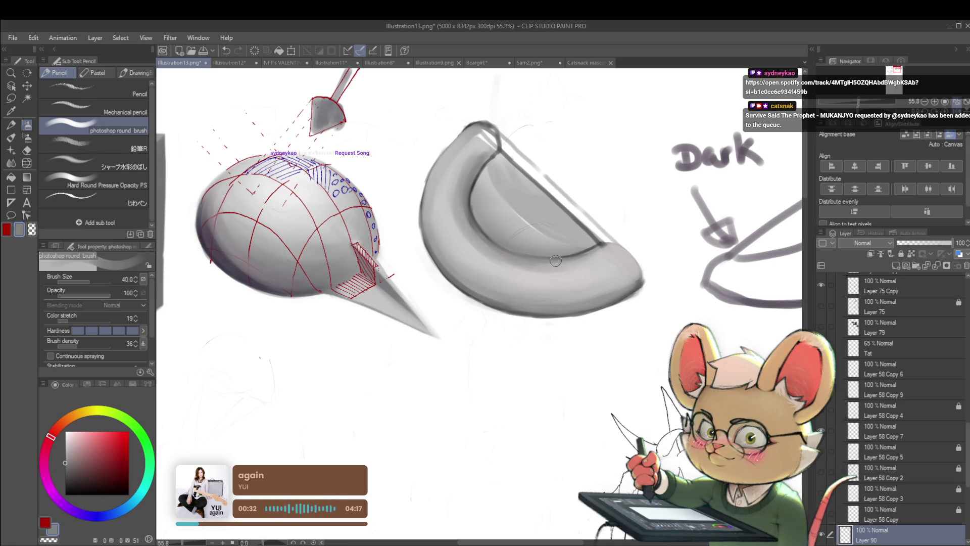
{"action": "left_click", "coordinate": [541, 277], "text": "alt"}
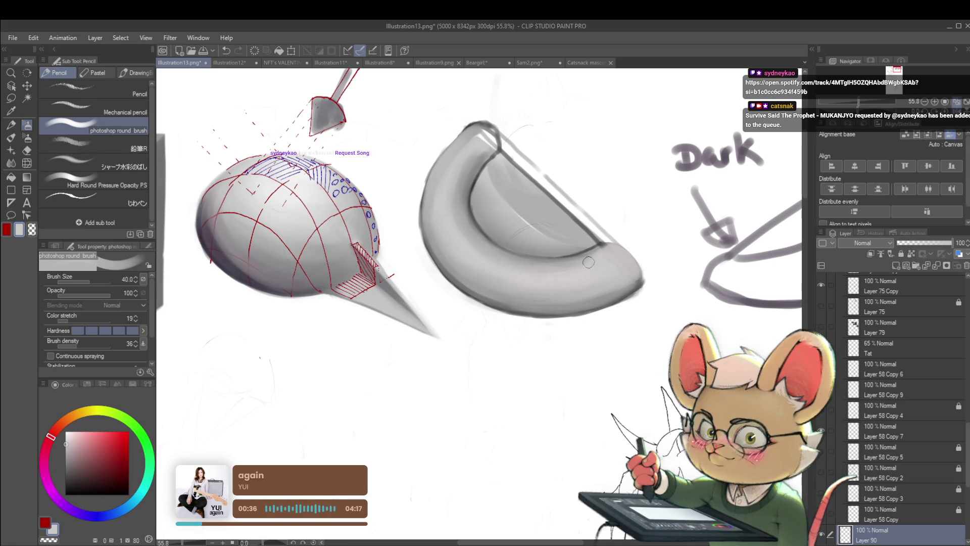
{"action": "scroll", "coordinate": [584, 256], "scroll_direction": "down", "scroll_amount": 5}
{"action": "scroll", "coordinate": [365, 233], "scroll_direction": "up", "scroll_amount": 5}
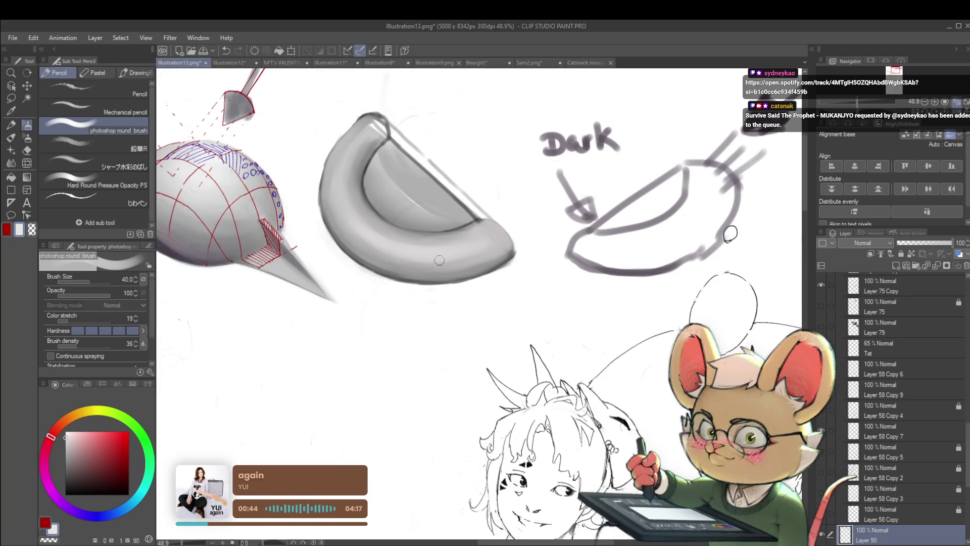
{"action": "scroll", "coordinate": [355, 206], "scroll_direction": "down", "scroll_amount": 5}
{"action": "scroll", "coordinate": [347, 186], "scroll_direction": "up", "scroll_amount": 5}
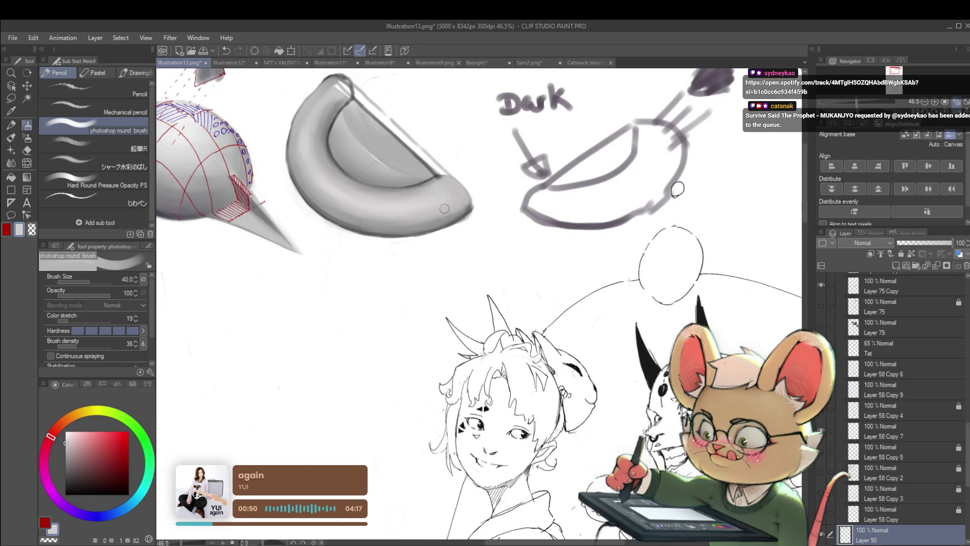
{"action": "scroll", "coordinate": [434, 209], "scroll_direction": "down", "scroll_amount": 5}
{"action": "left_click", "coordinate": [957, 102]}
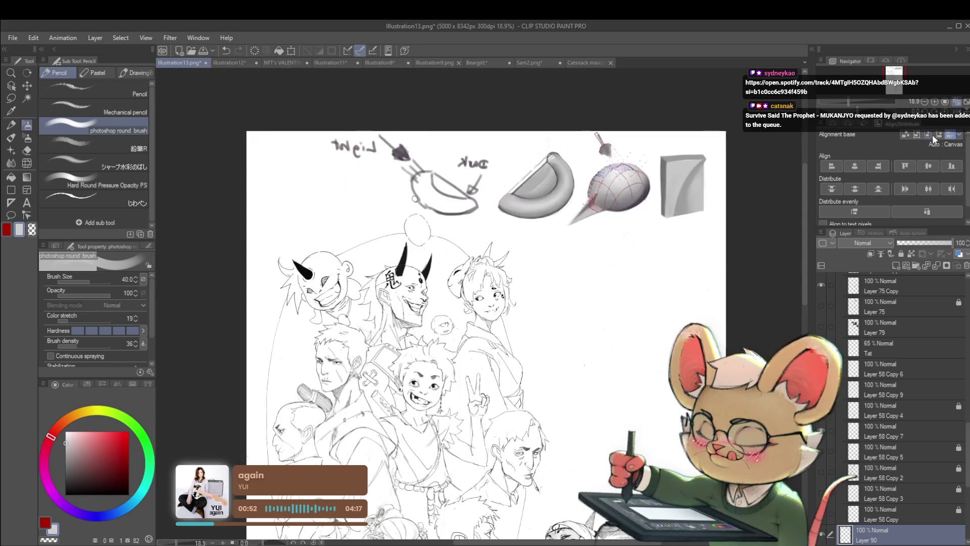
- With the view mirrored, darken the bowl's lower-left and lower outline in near-black
{"action": "scroll", "coordinate": [524, 169], "scroll_direction": "up", "scroll_amount": 5}
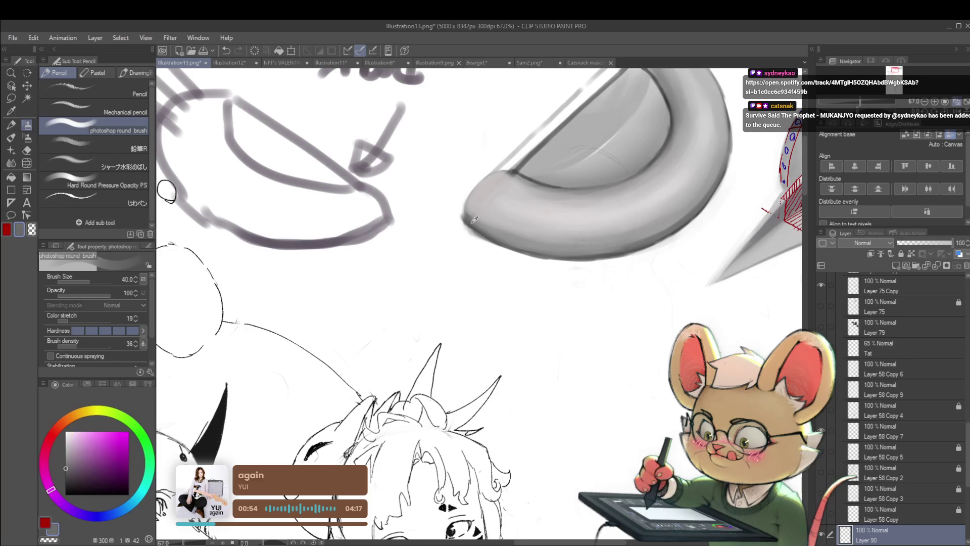
{"action": "left_click", "coordinate": [501, 193], "text": "alt"}
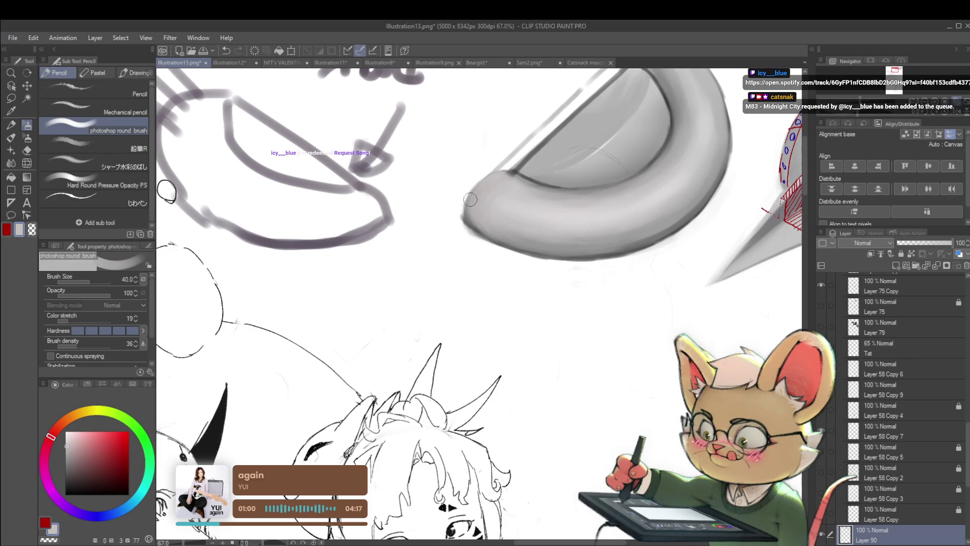
{"action": "scroll", "coordinate": [520, 227], "scroll_direction": "down", "scroll_amount": 4}
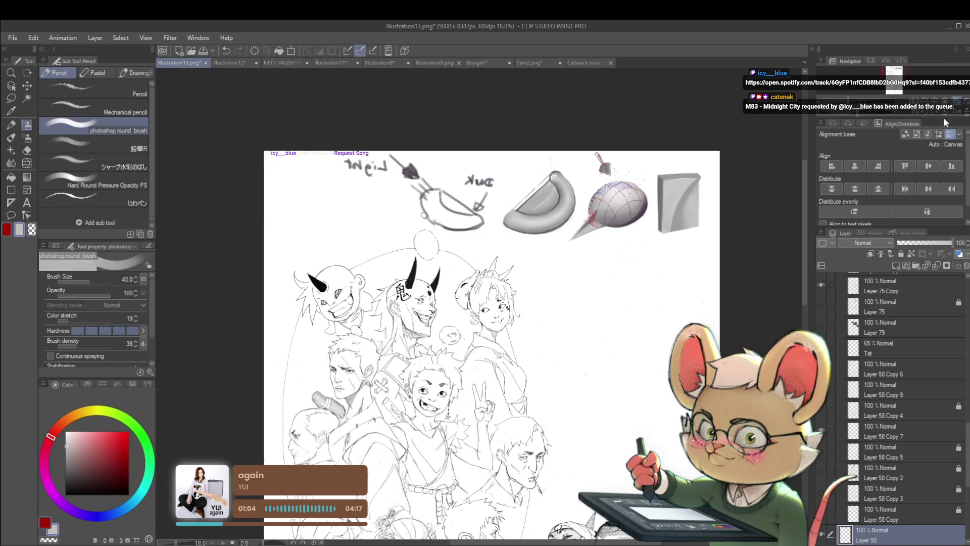
{"action": "left_click", "coordinate": [956, 102]}
{"action": "scroll", "coordinate": [456, 207], "scroll_direction": "up", "scroll_amount": 4}
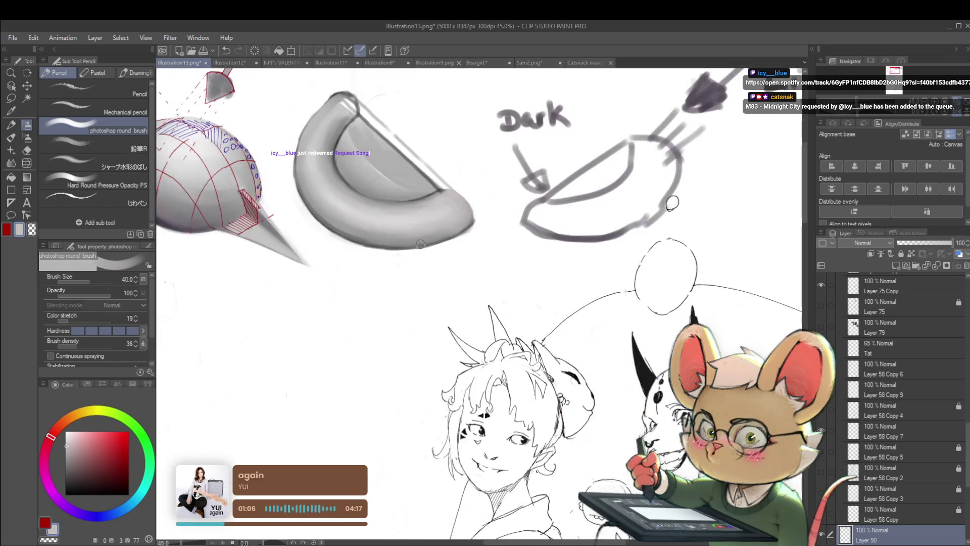
{"action": "left_click", "coordinate": [129, 486]}
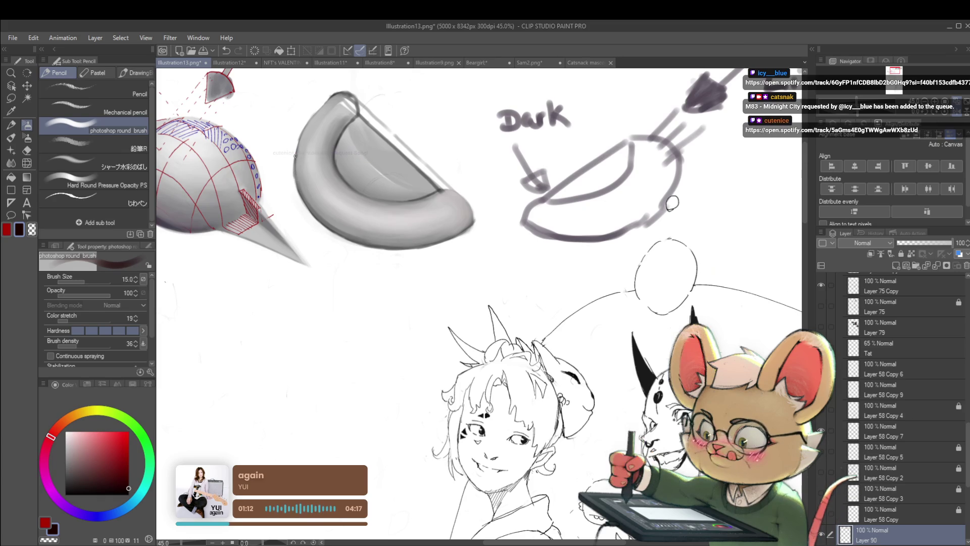
{"action": "mouse_move", "coordinate": [305, 201]}
{"action": "left_mouse_down"}
{"action": "mouse_move", "coordinate": [310, 218]}
{"action": "mouse_move", "coordinate": [372, 246]}
{"action": "left_mouse_up"}
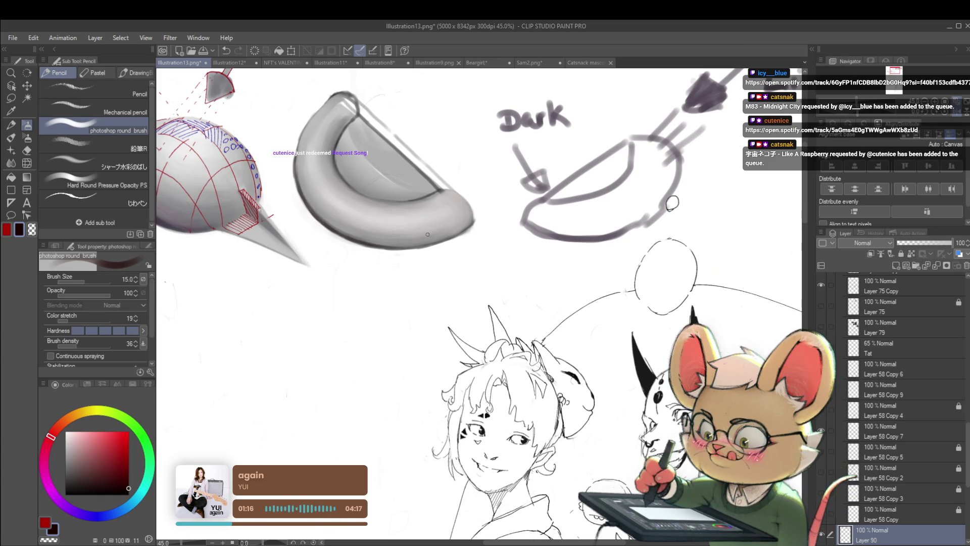
{"action": "left_click_drag", "start_coordinate": [394, 247], "coordinate": [473, 221]}
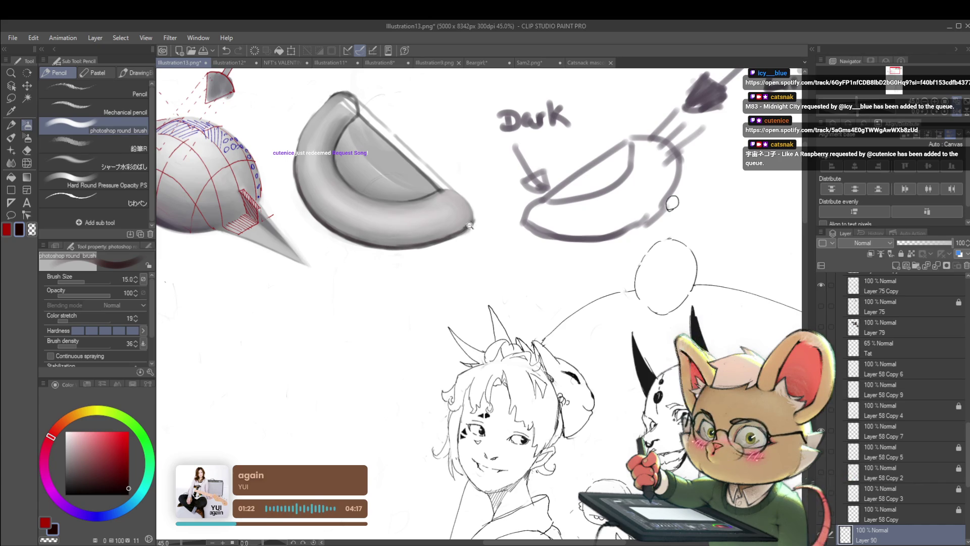
- Unmirror the view and paint white highlights along the bowl's bottom edge at brush size 25
{"action": "scroll", "coordinate": [423, 216], "scroll_direction": "down", "scroll_amount": 3}
{"action": "left_click", "coordinate": [955, 113]}
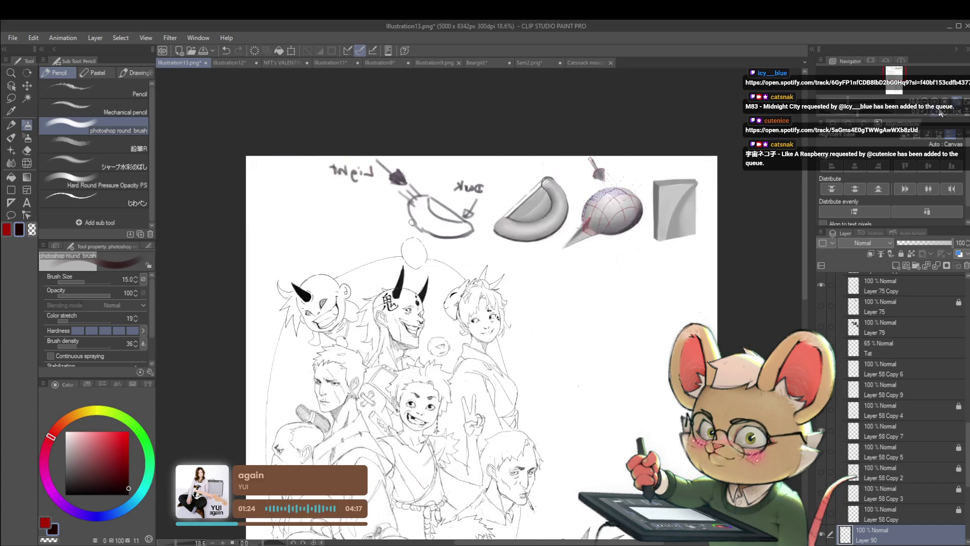
{"action": "scroll", "coordinate": [533, 228], "scroll_direction": "up", "scroll_amount": 3}
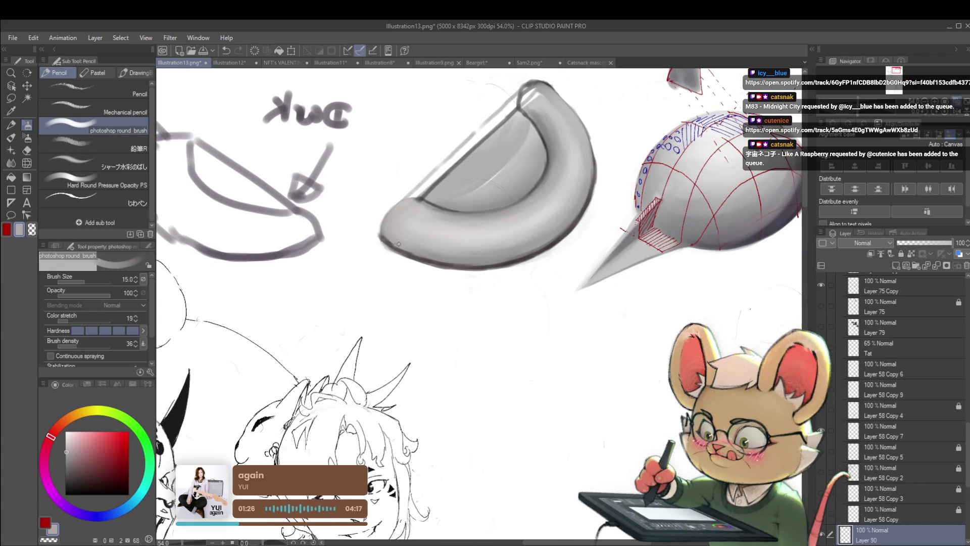
{"action": "key", "text": "bracketright"}
{"action": "key", "text": "bracketright"}
{"action": "key", "text": "bracketright"}
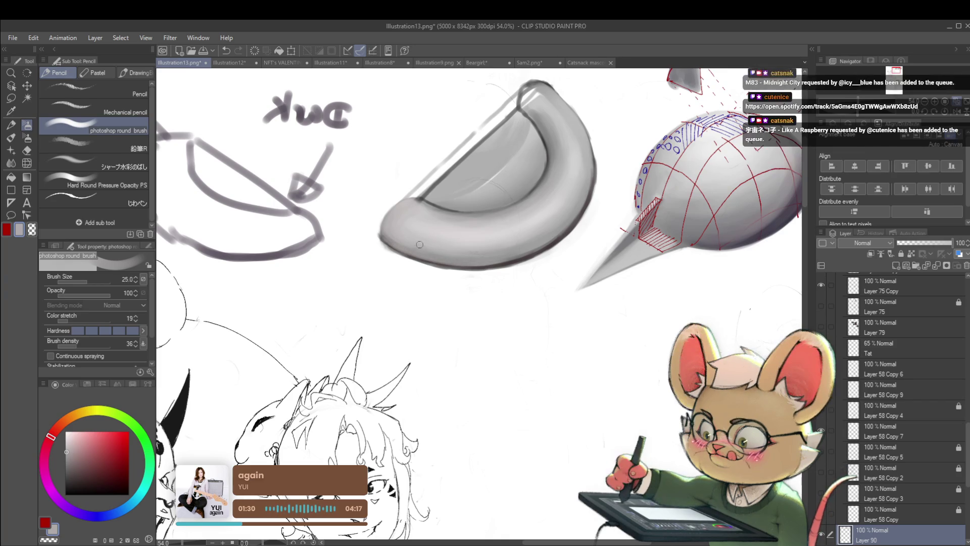
{"action": "left_click", "coordinate": [382, 248], "text": "alt"}
{"action": "left_click_drag", "start_coordinate": [394, 251], "coordinate": [473, 270]}
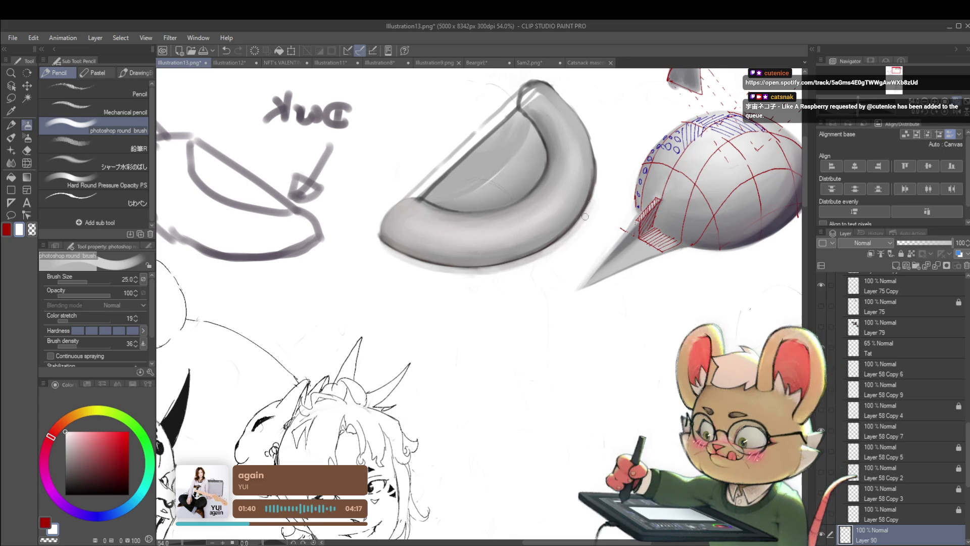
- Mirror the view again, sample several greys from the bowl, and zoom in on the bowl sketch
{"action": "scroll", "coordinate": [479, 263], "scroll_direction": "up", "scroll_amount": 2}
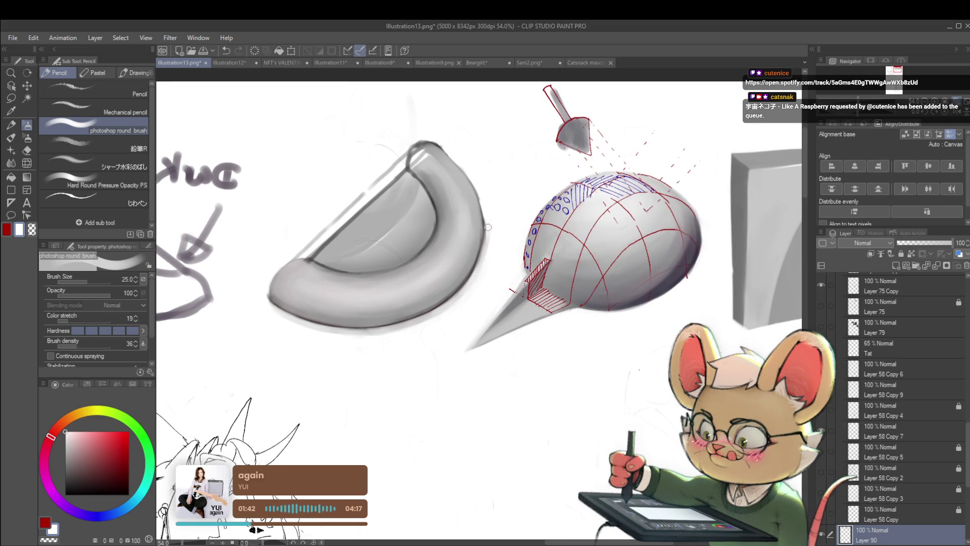
{"action": "scroll", "coordinate": [488, 215], "scroll_direction": "down", "scroll_amount": 5}
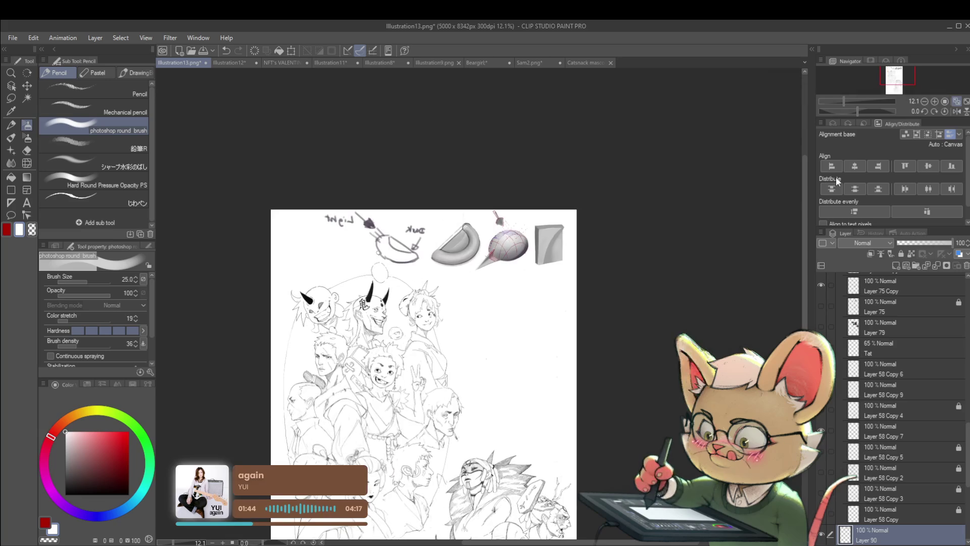
{"action": "left_click", "coordinate": [957, 112]}
{"action": "scroll", "coordinate": [577, 240], "scroll_direction": "up", "scroll_amount": 3}
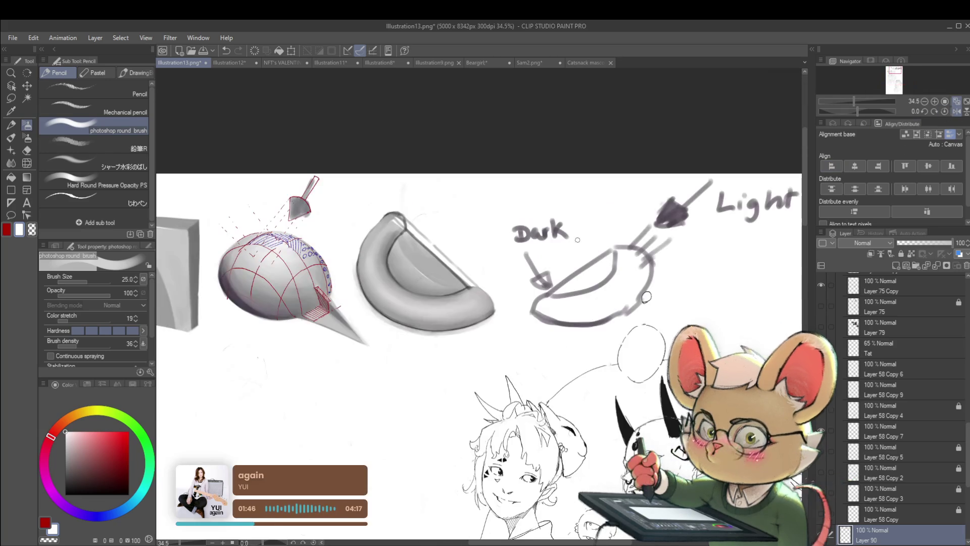
{"action": "scroll", "coordinate": [392, 263], "scroll_direction": "up", "scroll_amount": 2}
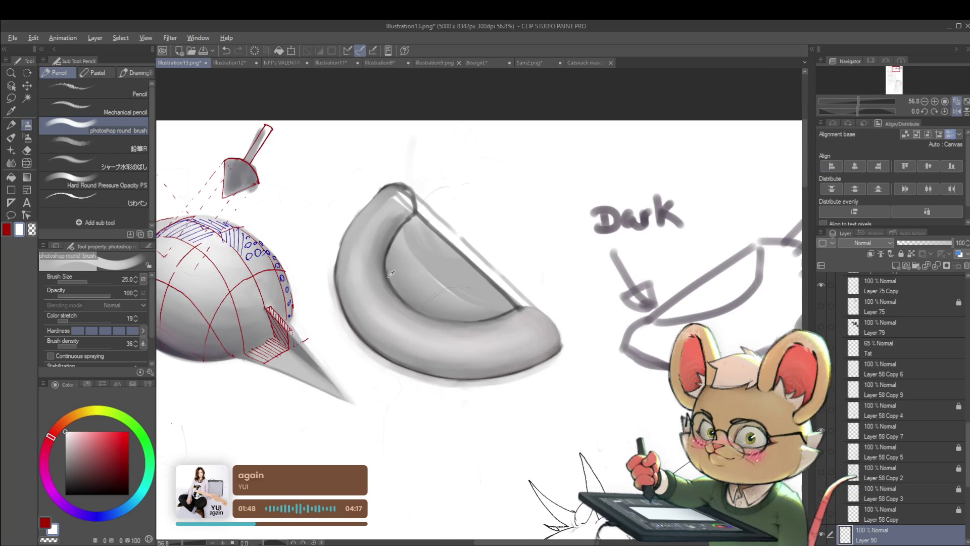
{"action": "left_click", "coordinate": [391, 273], "text": "alt"}
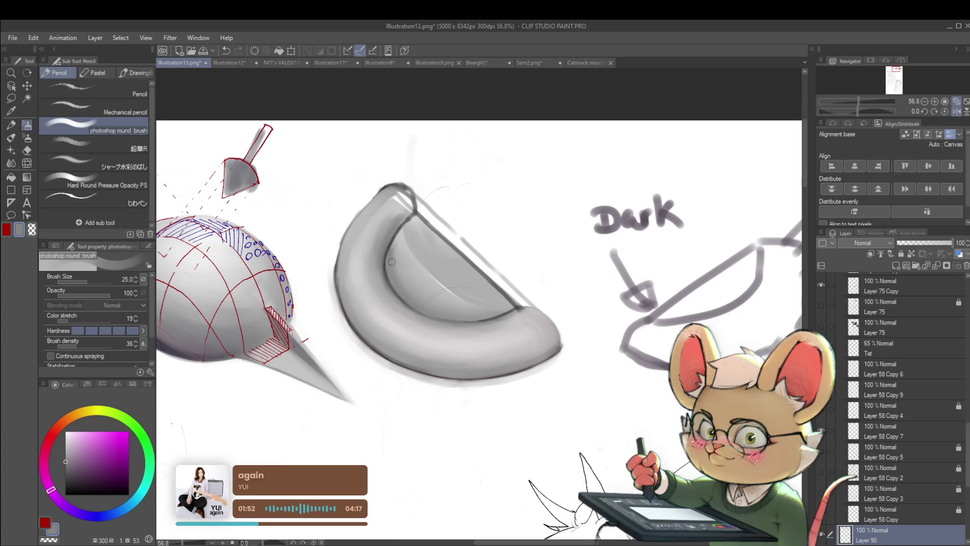
{"action": "left_click", "coordinate": [401, 242], "text": "alt"}
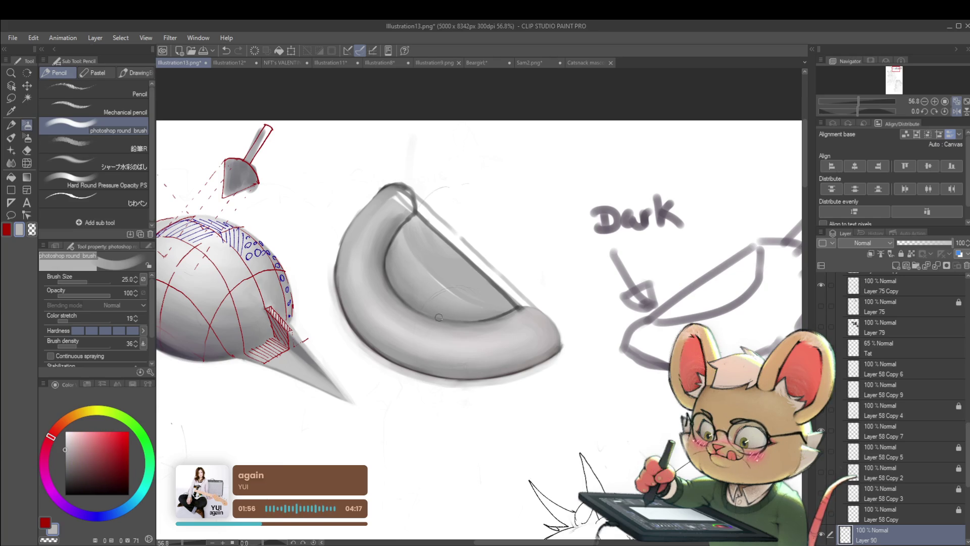
{"action": "left_click", "coordinate": [398, 249], "text": "alt"}
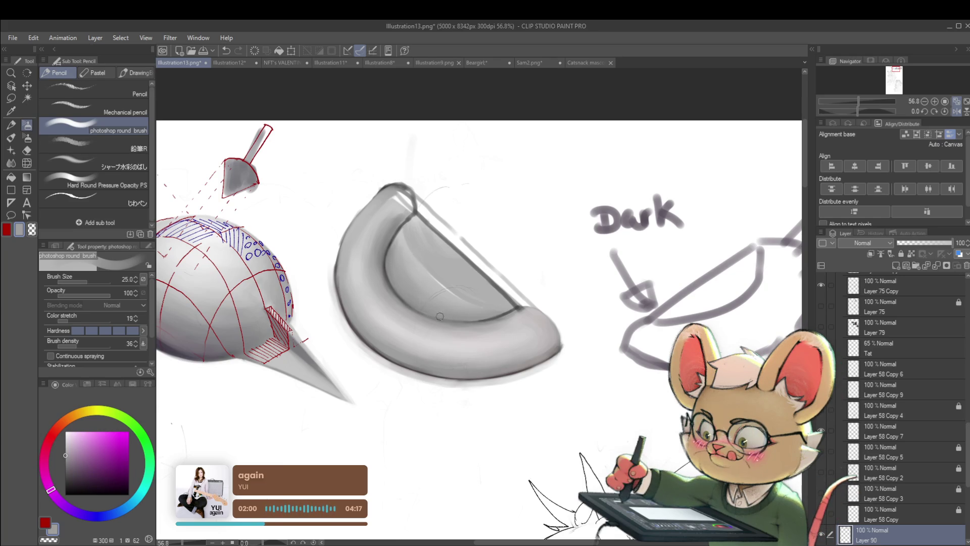
{"action": "mouse_move", "coordinate": [475, 313]}
{"action": "left_mouse_down"}
{"action": "mouse_move", "coordinate": [426, 283]}
{"action": "mouse_move", "coordinate": [435, 260]}
{"action": "left_mouse_up"}
{"action": "left_click", "coordinate": [439, 236], "text": "alt"}
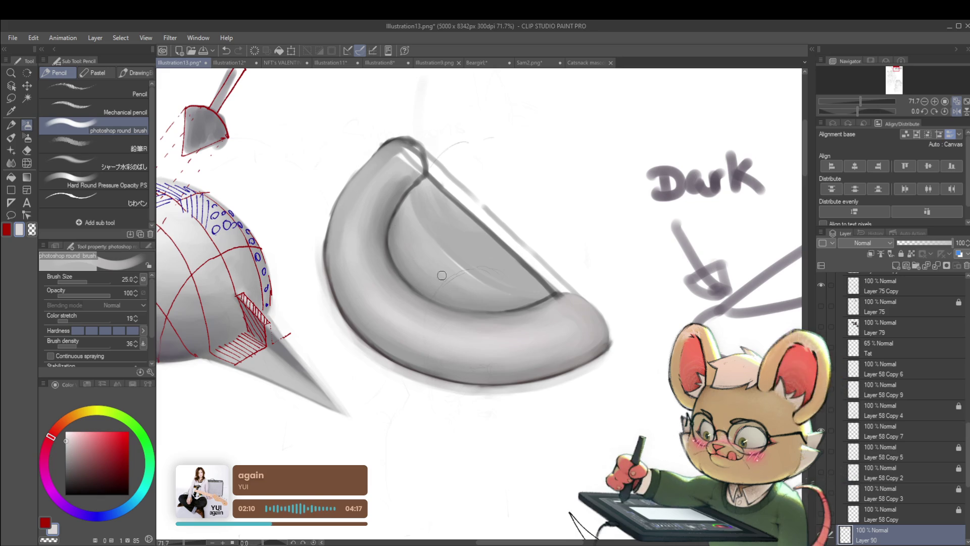
{"action": "scroll", "coordinate": [487, 293], "scroll_direction": "down", "scroll_amount": 5}
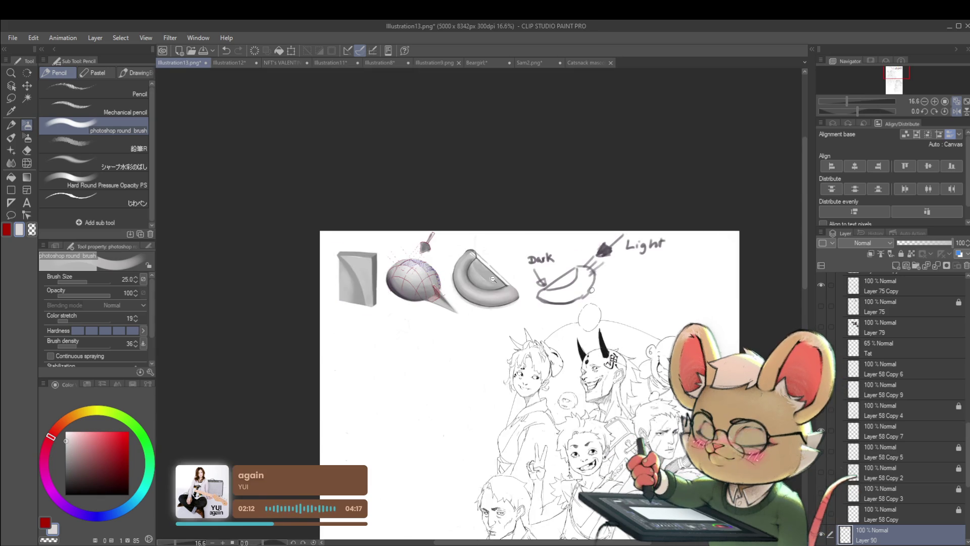
- Enlarge the brush to size 50 and sample dark and dull reddish greys from the bowl
{"action": "scroll", "coordinate": [420, 252], "scroll_direction": "up", "scroll_amount": 5}
{"action": "key", "text": "bracketright"}
{"action": "key", "text": "bracketright"}
{"action": "key", "text": "bracketright"}
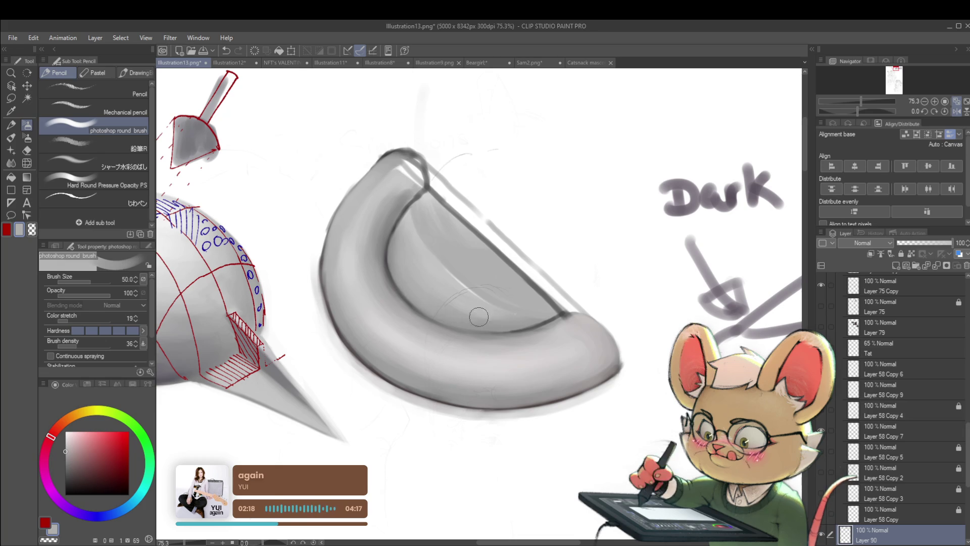
{"action": "scroll", "coordinate": [518, 318], "scroll_direction": "down", "scroll_amount": 5}
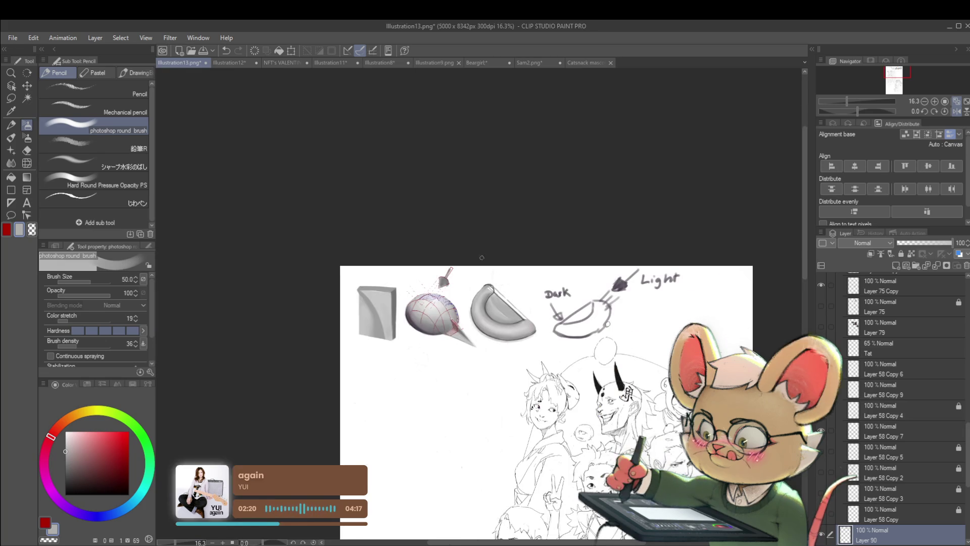
{"action": "scroll", "coordinate": [453, 308], "scroll_direction": "up", "scroll_amount": 4}
{"action": "left_click", "coordinate": [441, 301], "text": "alt"}
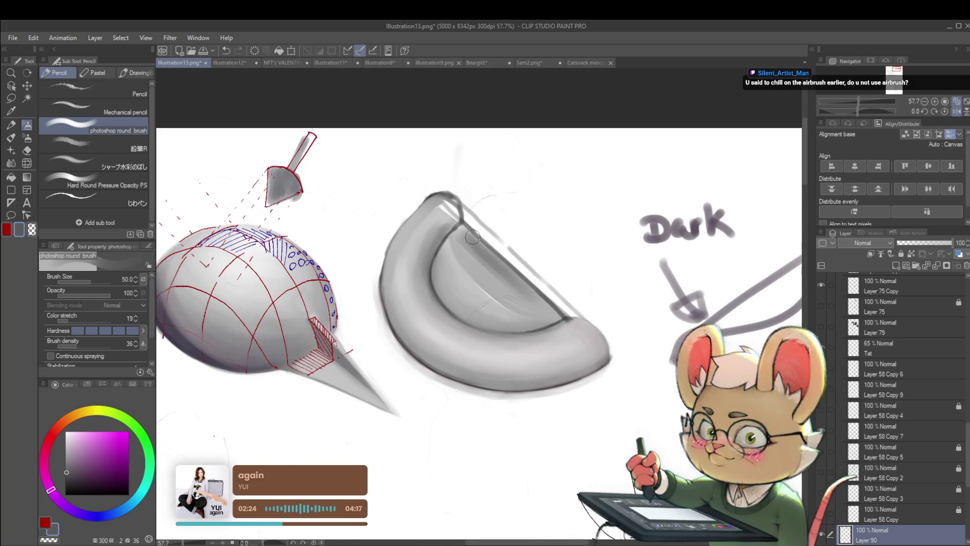
{"action": "left_click", "coordinate": [468, 250], "text": "alt"}
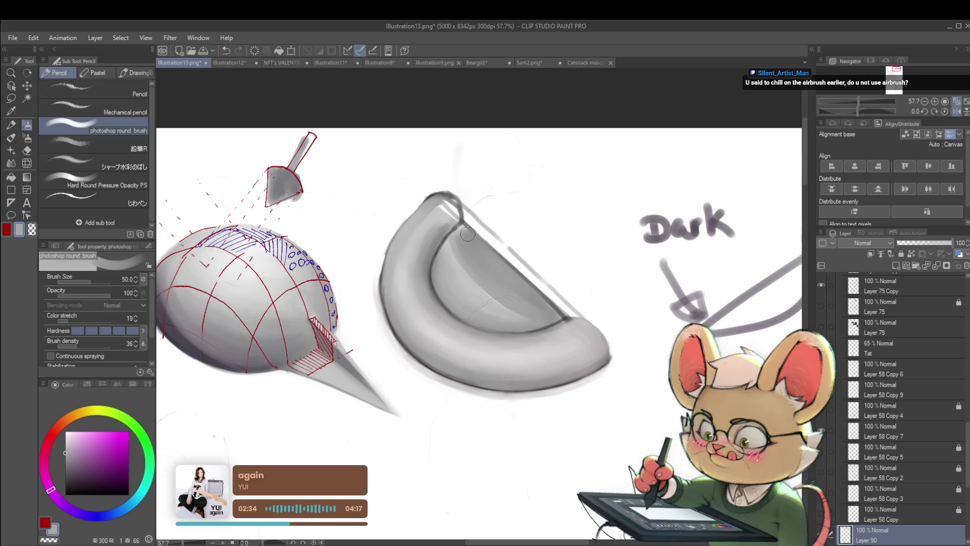
- Mirror the canvas view horizontally and double the brush size to 100
{"action": "scroll", "coordinate": [542, 302], "scroll_direction": "down", "scroll_amount": 3}
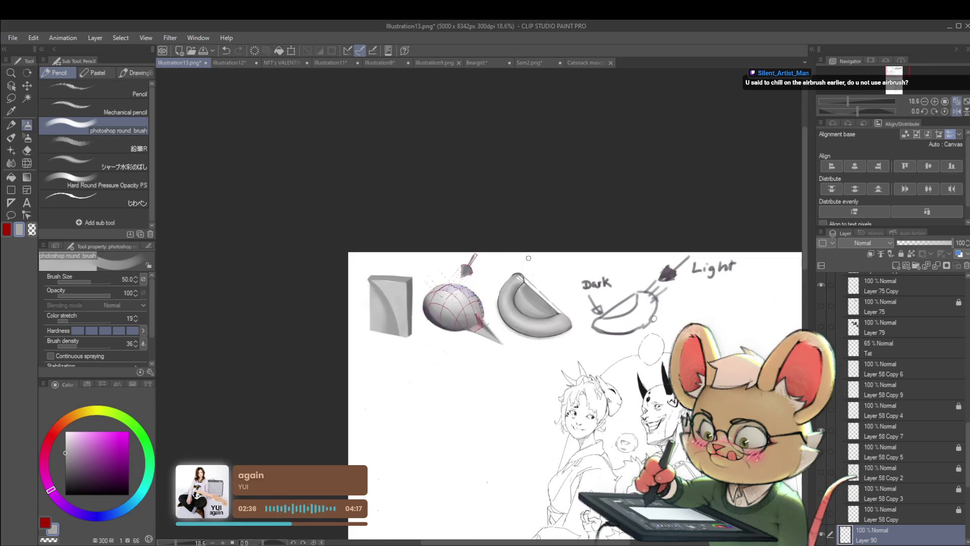
{"action": "left_click", "coordinate": [957, 111]}
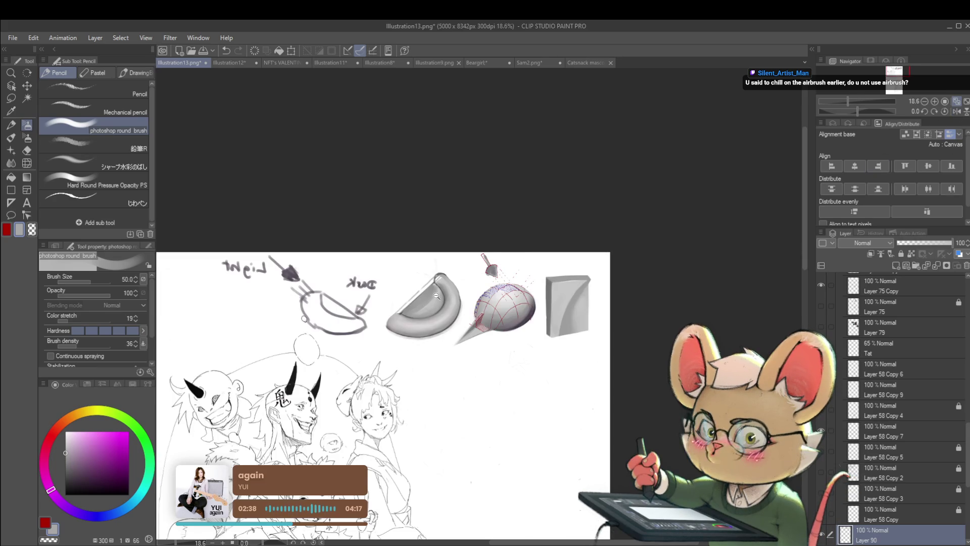
{"action": "scroll", "coordinate": [374, 326], "scroll_direction": "up", "scroll_amount": 3}
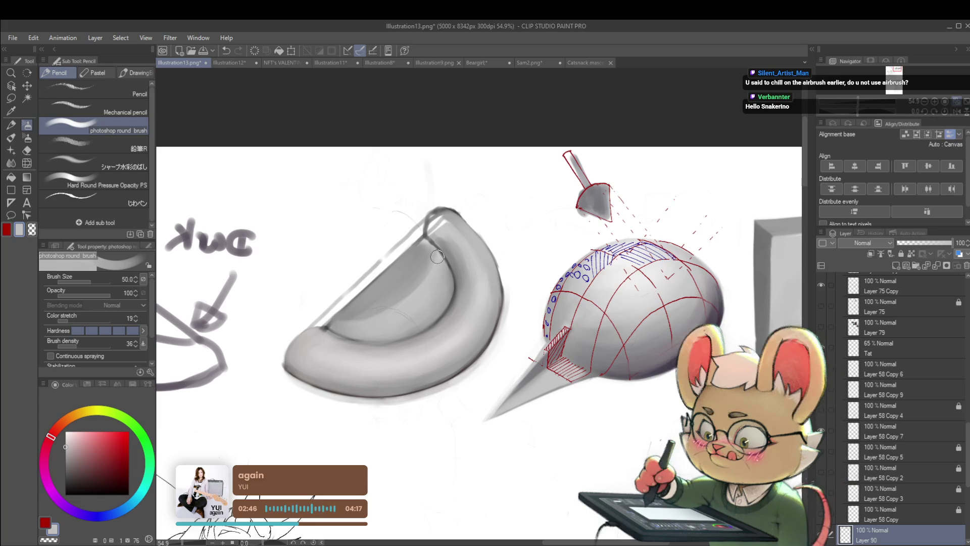
{"action": "scroll", "coordinate": [475, 260], "scroll_direction": "down", "scroll_amount": 2}
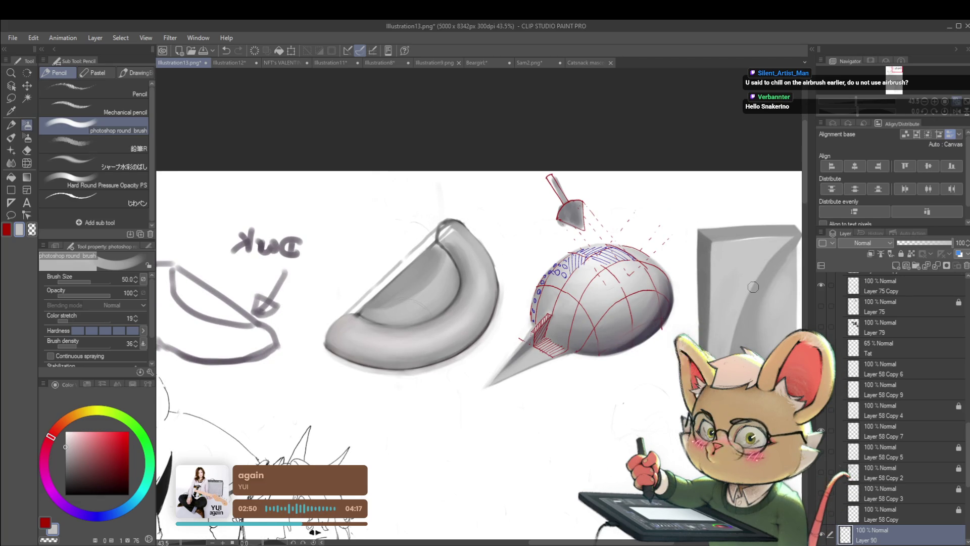
{"action": "scroll", "coordinate": [386, 123], "scroll_direction": "up", "scroll_amount": 3}
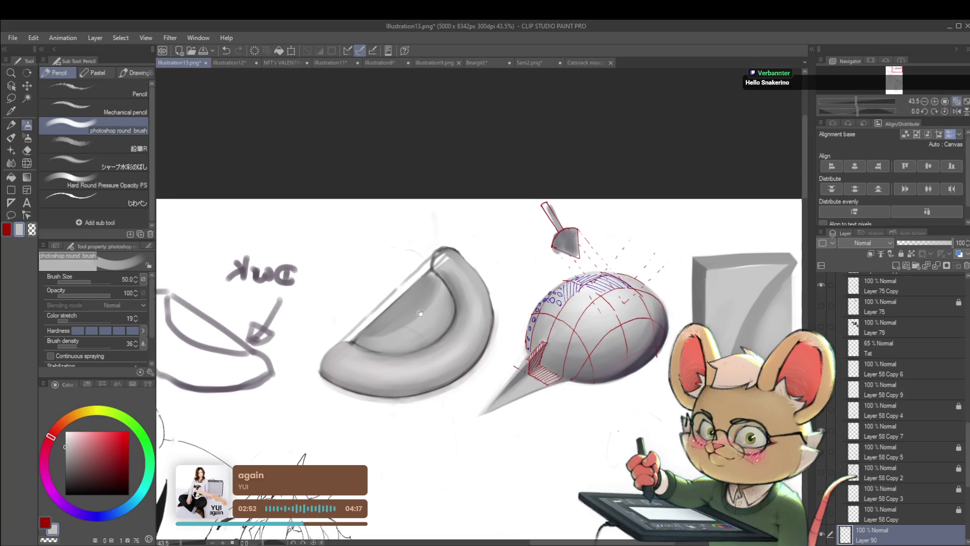
{"action": "key", "text": "bracketright"}
{"action": "key", "text": "bracketright"}
{"action": "key", "text": "bracketright"}
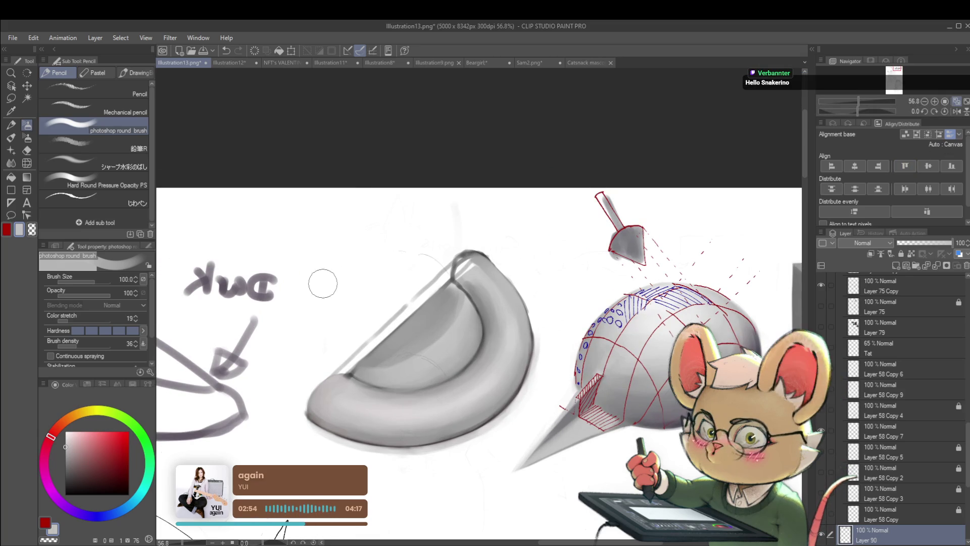
- Try wide soft grey strokes beside the bowl at sizes 100 and 200, undoing them
{"action": "left_click_drag", "start_coordinate": [299, 314], "coordinate": [380, 241]}
{"action": "scroll", "coordinate": [369, 264], "scroll_direction": "up", "scroll_amount": 1}
{"action": "key", "text": "ctrl+z"}
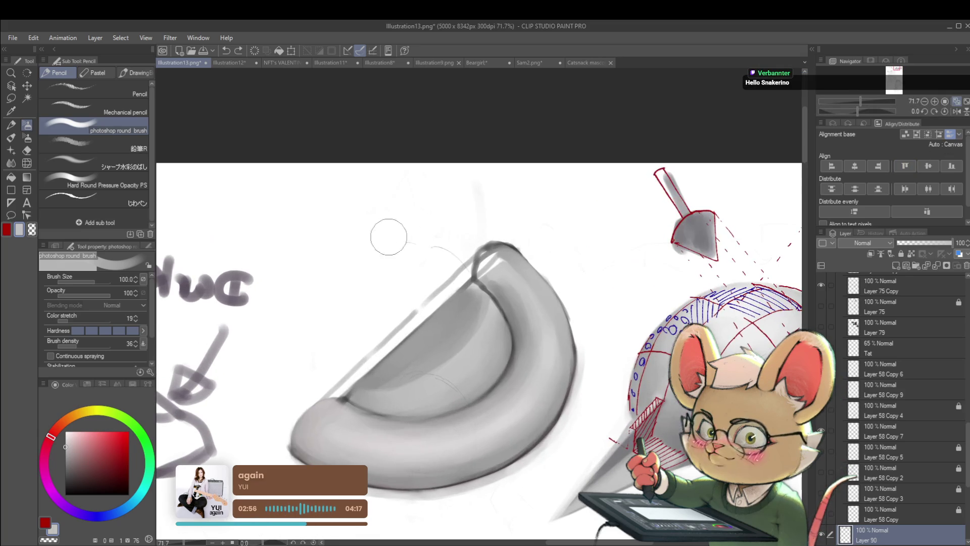
{"action": "key", "text": "bracketright"}
{"action": "key", "text": "bracketright"}
{"action": "key", "text": "bracketright"}
{"action": "left_click_drag", "start_coordinate": [299, 282], "coordinate": [398, 210]}
{"action": "left_click_drag", "start_coordinate": [357, 294], "coordinate": [390, 135]}
{"action": "key", "text": "ctrl+z"}
{"action": "key", "text": "ctrl+z"}
{"action": "key", "text": "ctrl+z"}
- Paint a dark diagonal stroke at brush size 70 on blank canvas below the studies
{"action": "left_click_drag", "start_coordinate": [548, 310], "coordinate": [442, 224]}
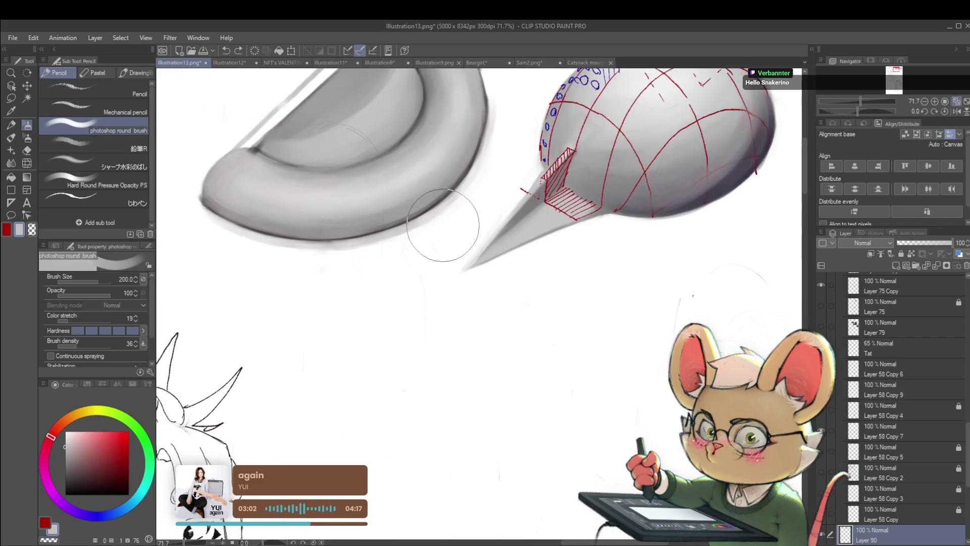
{"action": "key", "text": "bracketleft"}
{"action": "key", "text": "bracketleft"}
{"action": "key", "text": "bracketleft"}
{"action": "left_click_drag", "start_coordinate": [340, 386], "coordinate": [319, 400]}
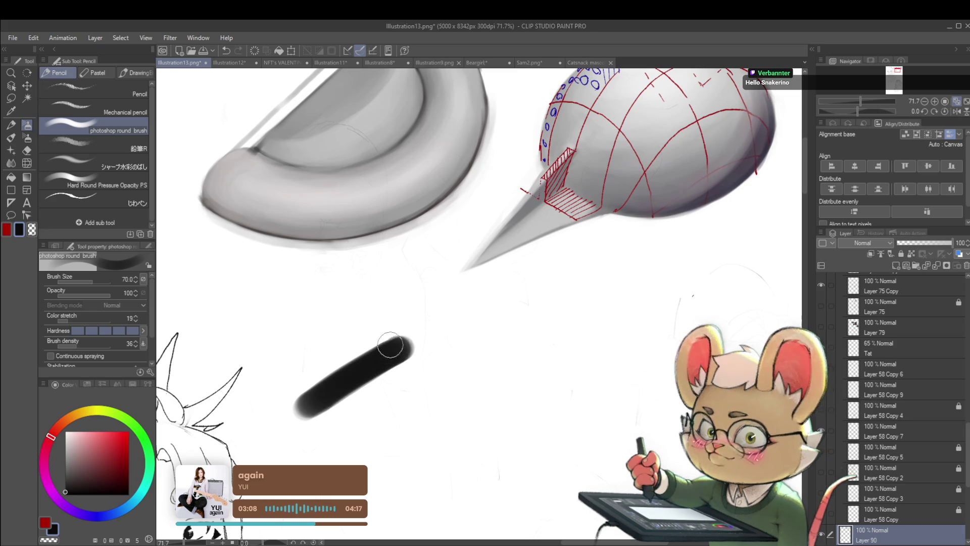
- Paint a light grey stroke and an even lighter grey stroke beneath the dark one
{"action": "left_click_drag", "start_coordinate": [389, 349], "coordinate": [432, 296]}
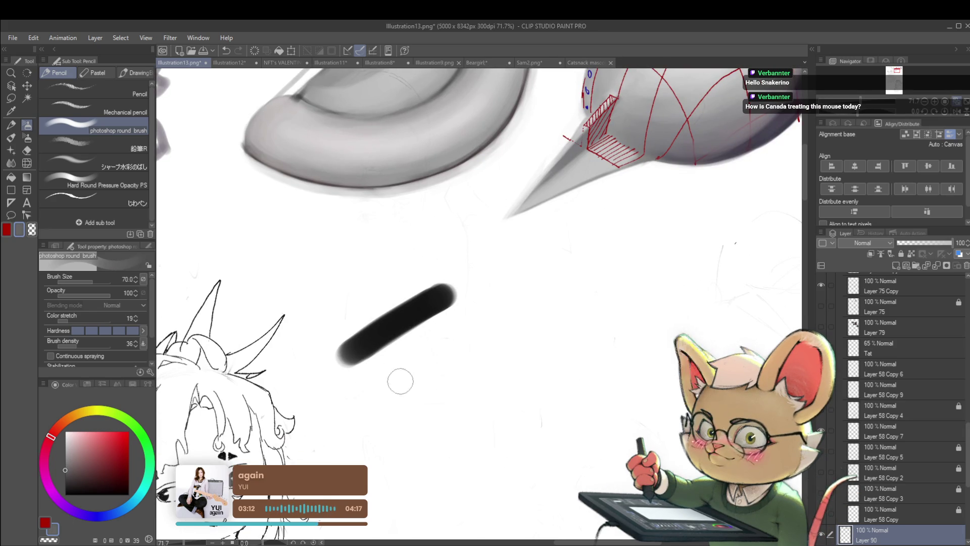
{"action": "mouse_move", "coordinate": [454, 347]}
{"action": "left_mouse_down"}
{"action": "mouse_move", "coordinate": [381, 392]}
{"action": "mouse_move", "coordinate": [478, 334]}
{"action": "mouse_move", "coordinate": [374, 400]}
{"action": "mouse_move", "coordinate": [485, 326]}
{"action": "left_mouse_up"}
{"action": "left_click_drag", "start_coordinate": [429, 364], "coordinate": [443, 342]}
{"action": "left_click", "coordinate": [64, 440]}
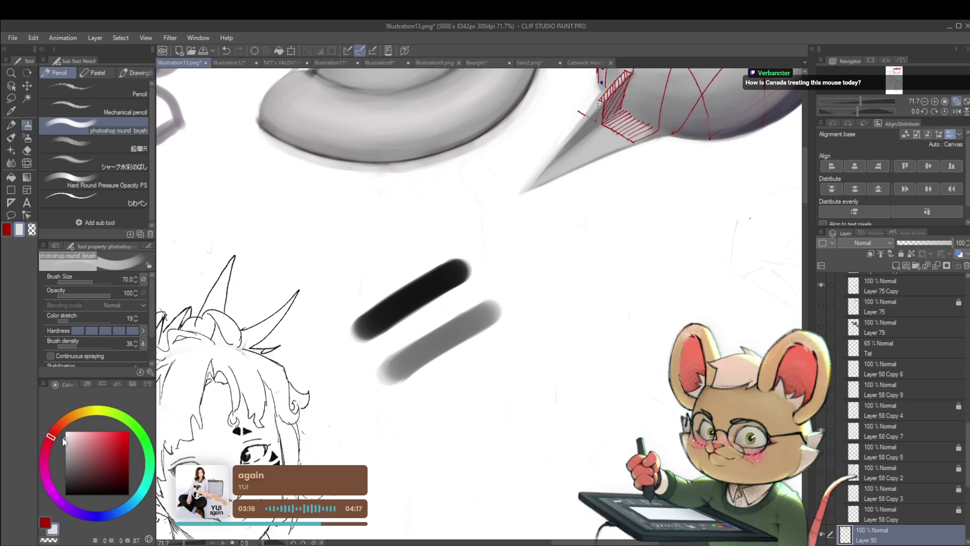
{"action": "left_click_drag", "start_coordinate": [525, 348], "coordinate": [433, 410]}
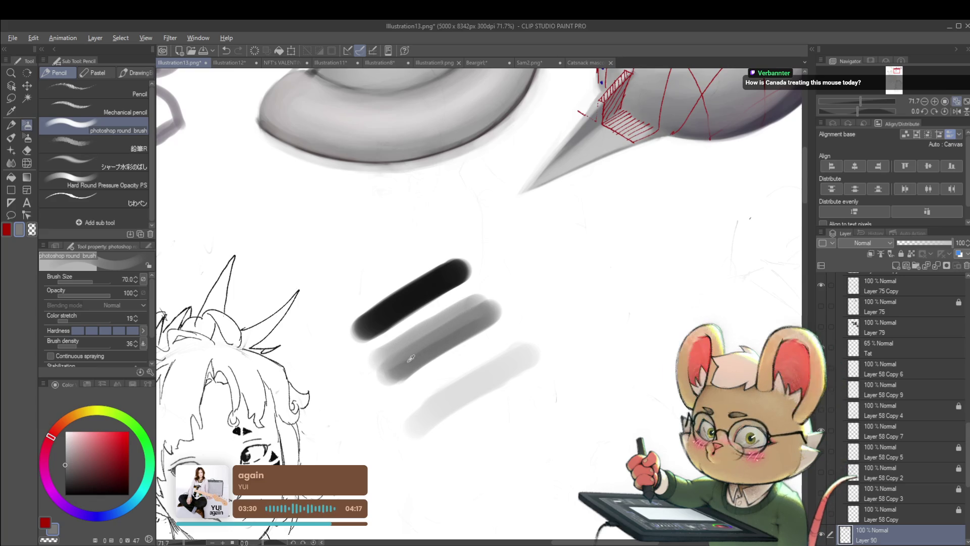
- Sample lighter greys from the strokes, mirror the view horizontally, and resize the brush
{"action": "scroll", "coordinate": [394, 359], "scroll_direction": "up", "scroll_amount": 5}
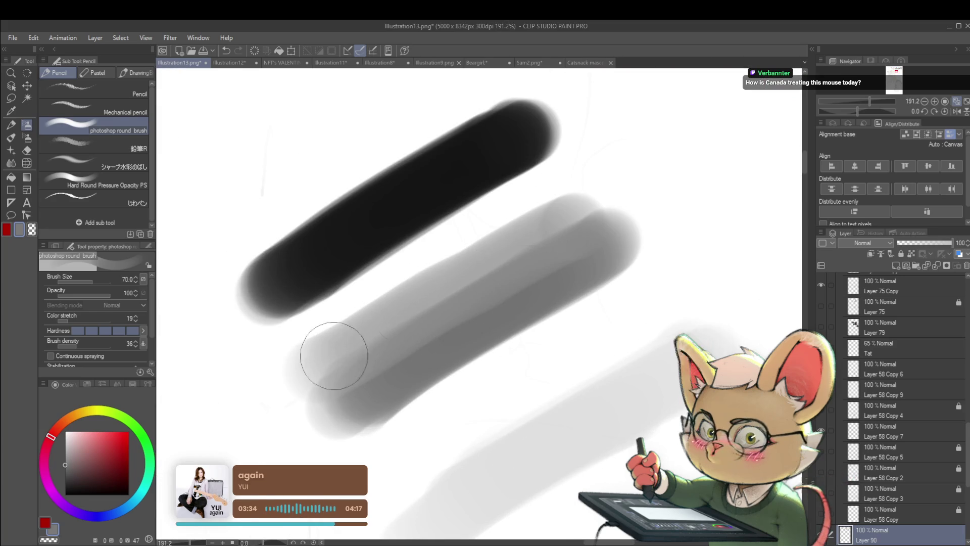
{"action": "key", "text": "bracketleft"}
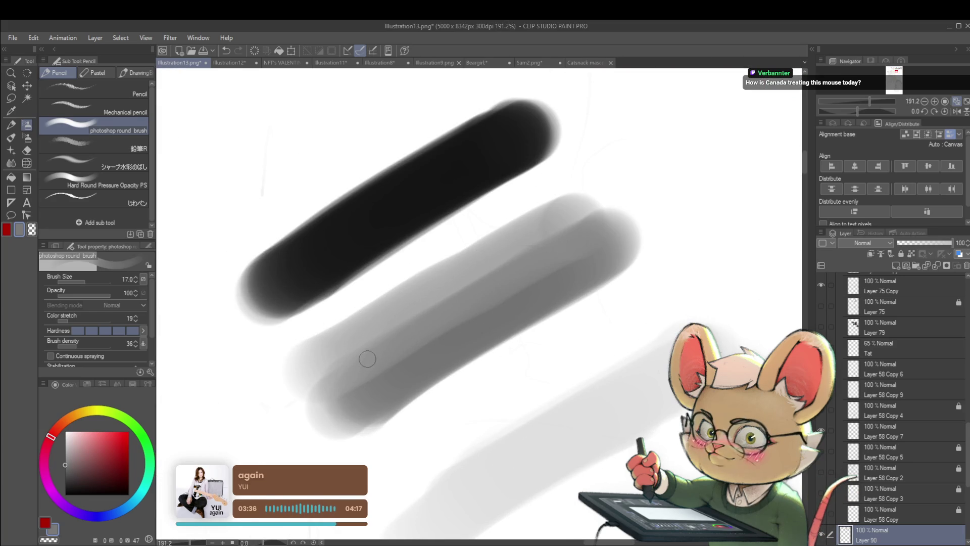
{"action": "left_click", "coordinate": [381, 351], "text": "alt"}
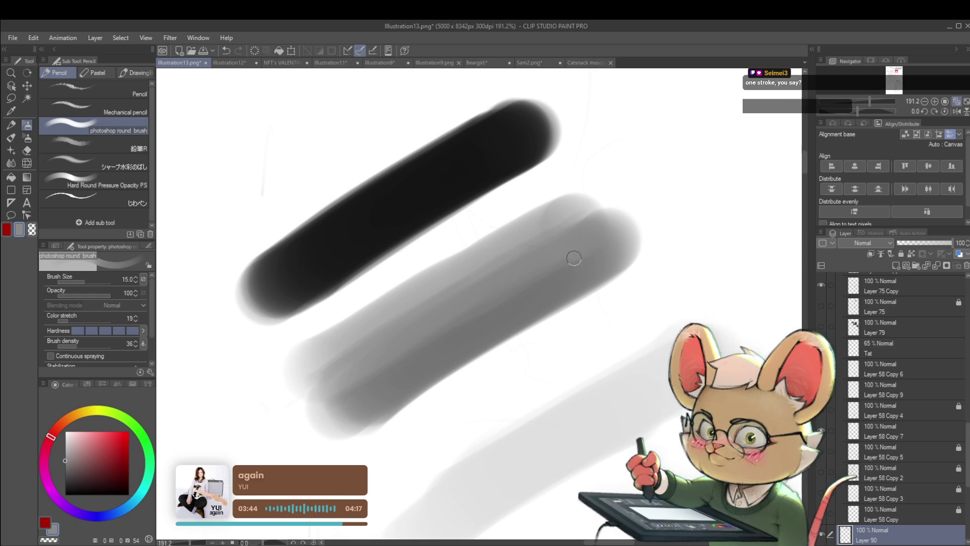
{"action": "left_click", "coordinate": [390, 360], "text": "alt"}
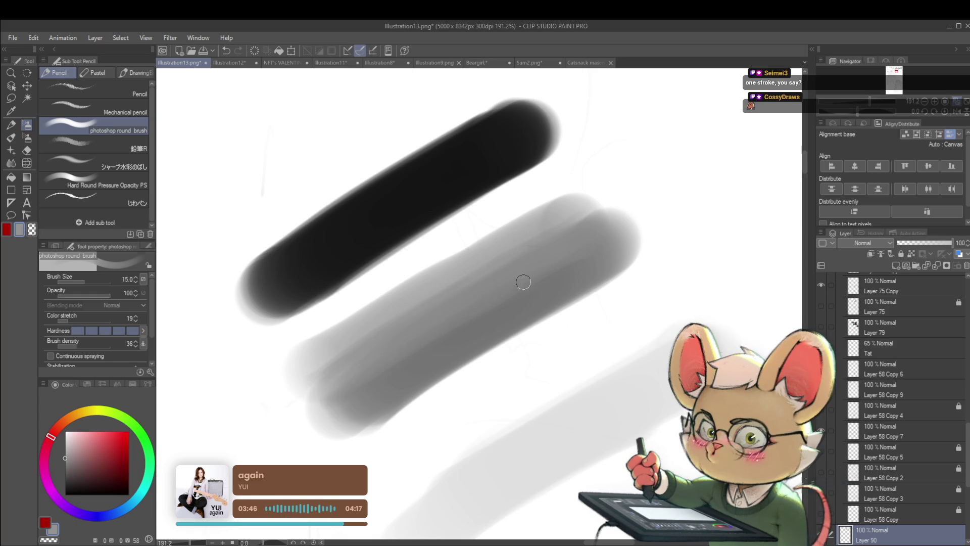
{"action": "left_click", "coordinate": [336, 348], "text": "alt"}
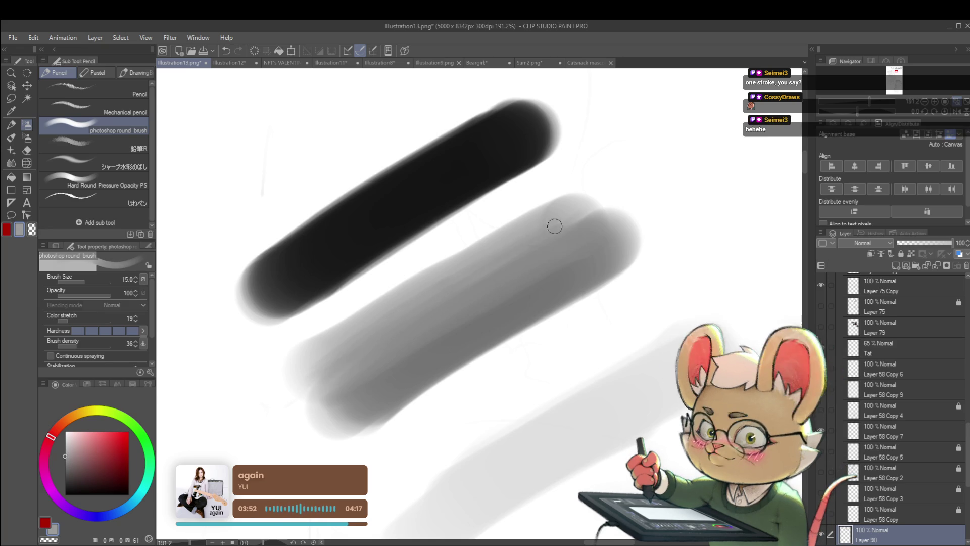
{"action": "left_click", "coordinate": [339, 317], "text": "alt"}
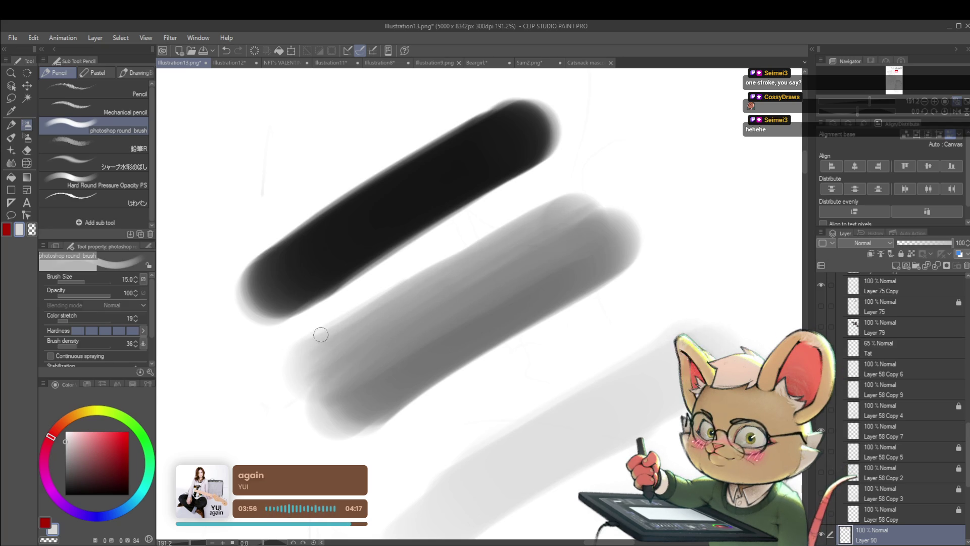
{"action": "scroll", "coordinate": [537, 190], "scroll_direction": "down", "scroll_amount": 6}
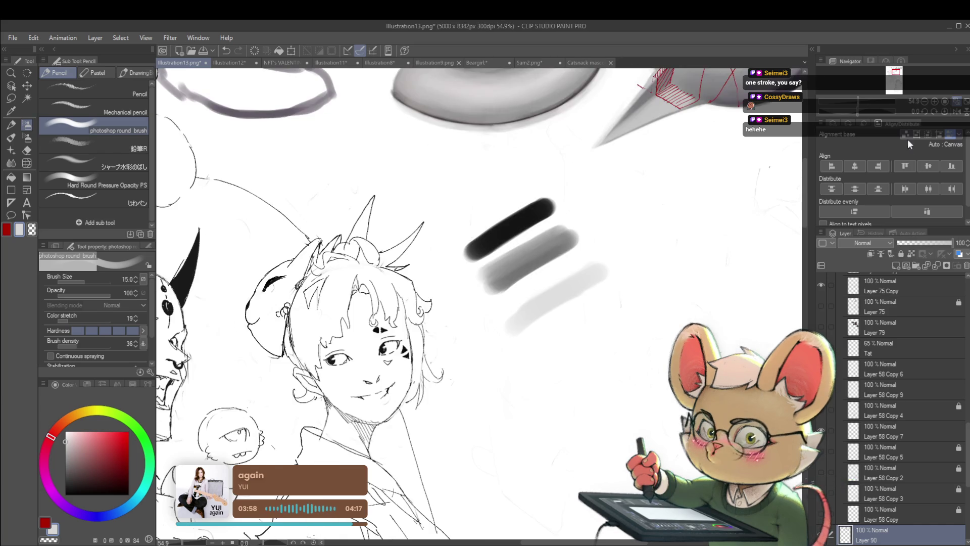
{"action": "left_click", "coordinate": [957, 112]}
{"action": "scroll", "coordinate": [401, 227], "scroll_direction": "up", "scroll_amount": 3}
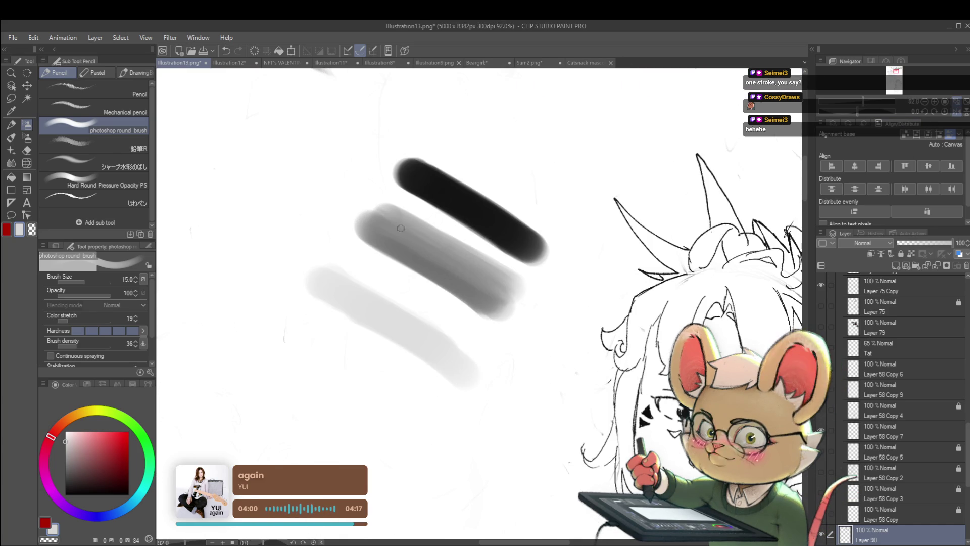
{"action": "key", "text": "bracketright"}
{"action": "key", "text": "bracketright"}
{"action": "key", "text": "bracketright"}
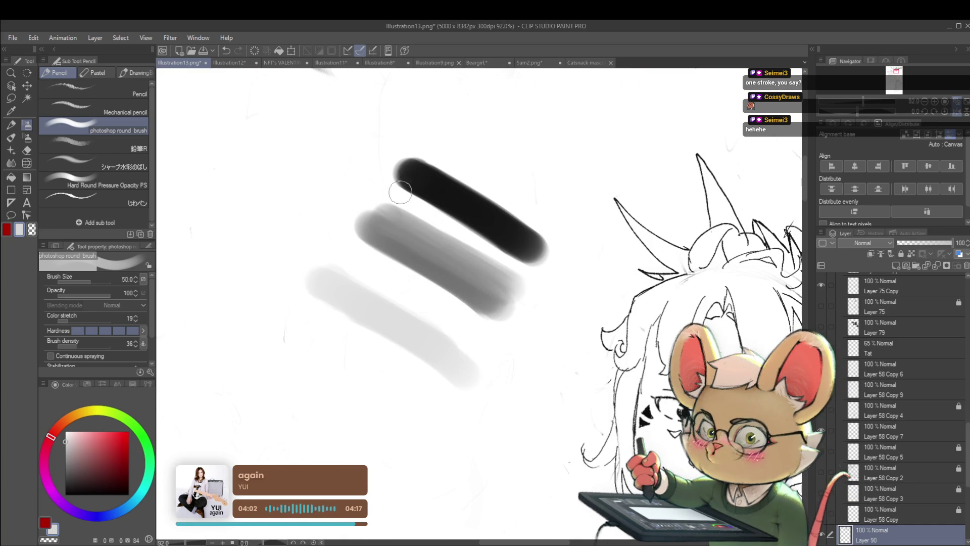
- Join the black and grey strokes with a dark band, blending sampled mid greys over it
{"action": "left_click", "coordinate": [404, 179], "text": "alt"}
{"action": "mouse_move", "coordinate": [405, 173]}
{"action": "left_mouse_down"}
{"action": "mouse_move", "coordinate": [391, 207]}
{"action": "mouse_move", "coordinate": [434, 192]}
{"action": "mouse_move", "coordinate": [524, 253]}
{"action": "left_mouse_up"}
{"action": "left_click", "coordinate": [423, 252], "text": "alt"}
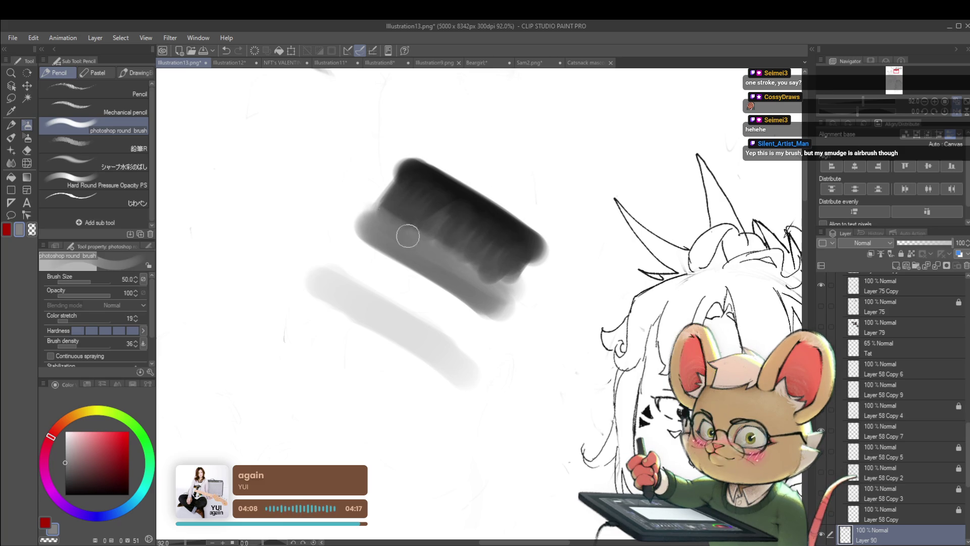
{"action": "left_click_drag", "start_coordinate": [439, 257], "coordinate": [392, 210]}
{"action": "left_click", "coordinate": [433, 241], "text": "alt"}
{"action": "mouse_move", "coordinate": [433, 240]}
{"action": "left_mouse_down"}
{"action": "mouse_move", "coordinate": [384, 206]}
{"action": "mouse_move", "coordinate": [511, 264]}
{"action": "left_mouse_up"}
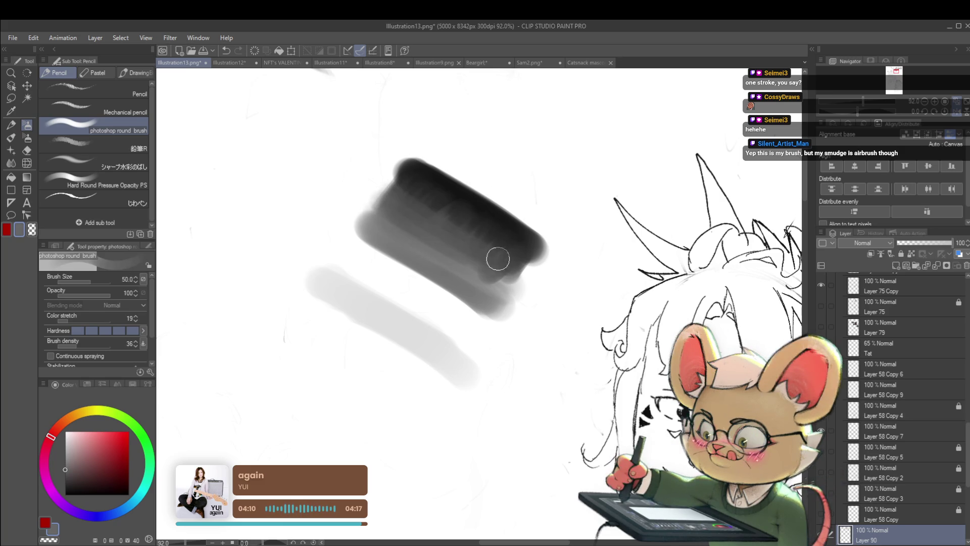
{"action": "left_click", "coordinate": [481, 222], "text": "alt"}
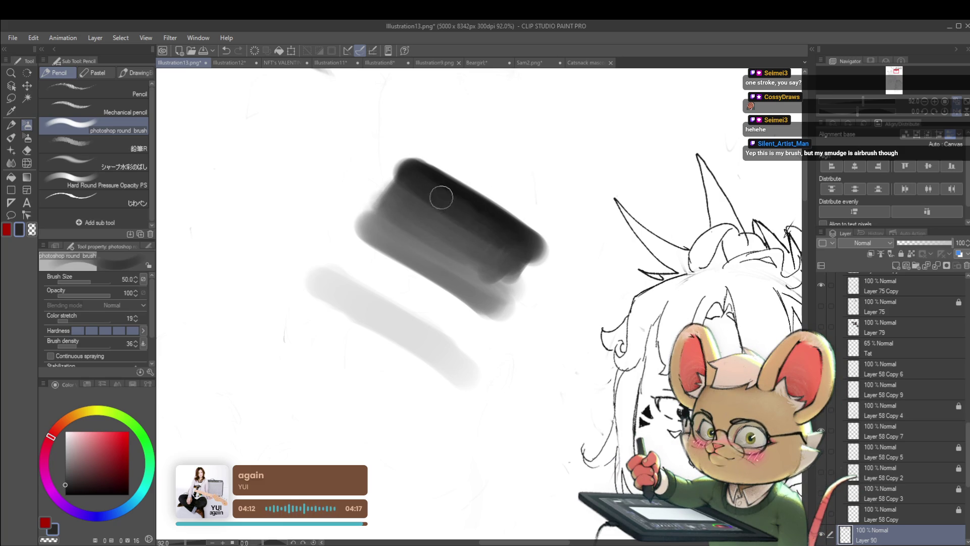
{"action": "left_click", "coordinate": [434, 176], "text": "alt"}
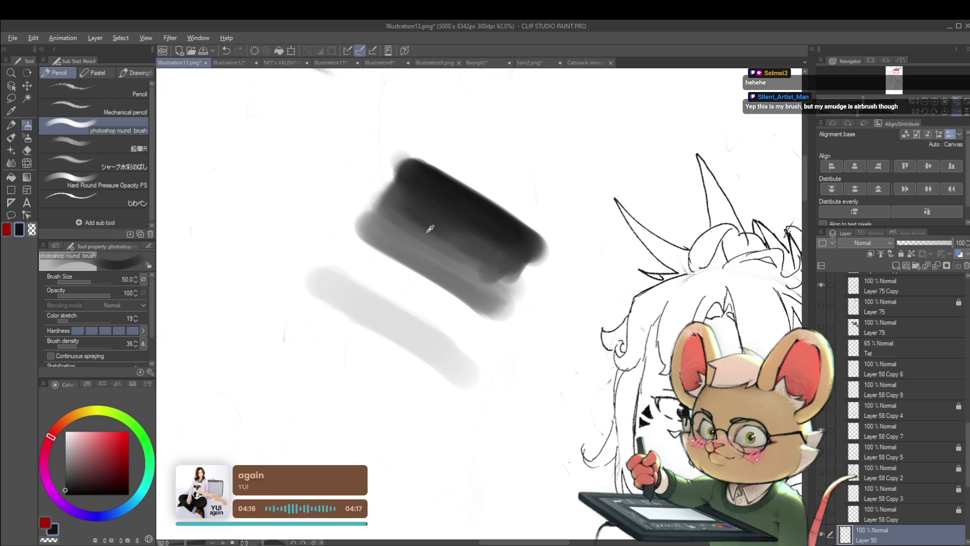
{"action": "left_click", "coordinate": [446, 238], "text": "alt"}
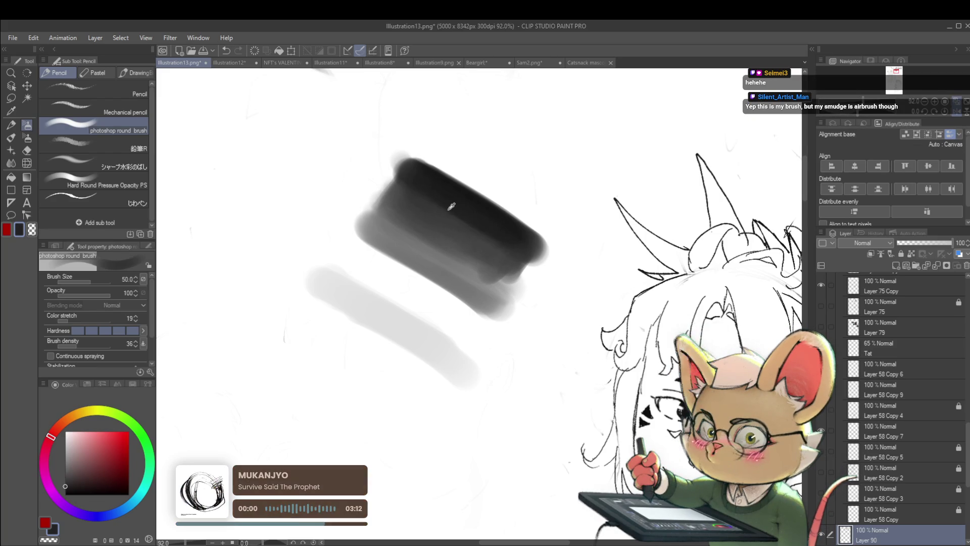
{"action": "left_click", "coordinate": [468, 230], "text": "alt"}
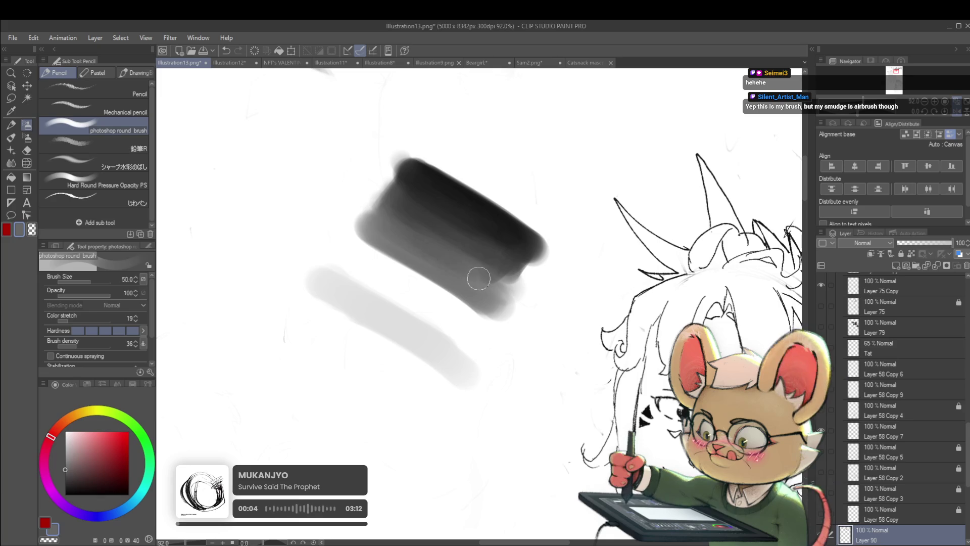
{"action": "left_click", "coordinate": [426, 244], "text": "alt"}
- Trim the band's right end, lighten its bottom-left, and darken the rectangle's lower edge
{"action": "scroll", "coordinate": [453, 281], "scroll_direction": "down", "scroll_amount": 3}
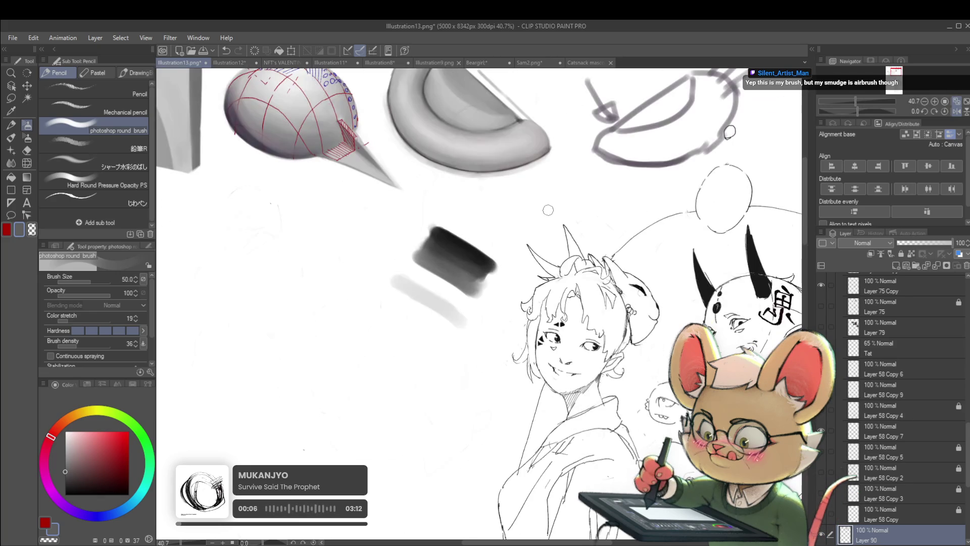
{"action": "mouse_move", "coordinate": [493, 258]}
{"action": "left_mouse_down"}
{"action": "mouse_move", "coordinate": [473, 283]}
{"action": "mouse_move", "coordinate": [477, 304]}
{"action": "left_mouse_up"}
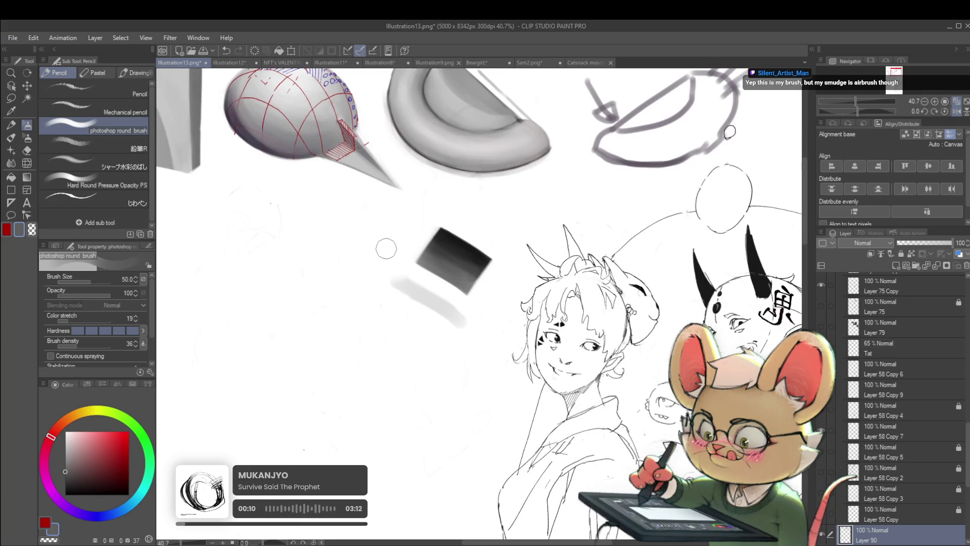
{"action": "scroll", "coordinate": [399, 246], "scroll_direction": "up", "scroll_amount": 1}
{"action": "left_click", "coordinate": [426, 252], "text": "alt"}
{"action": "scroll", "coordinate": [425, 240], "scroll_direction": "up", "scroll_amount": 2}
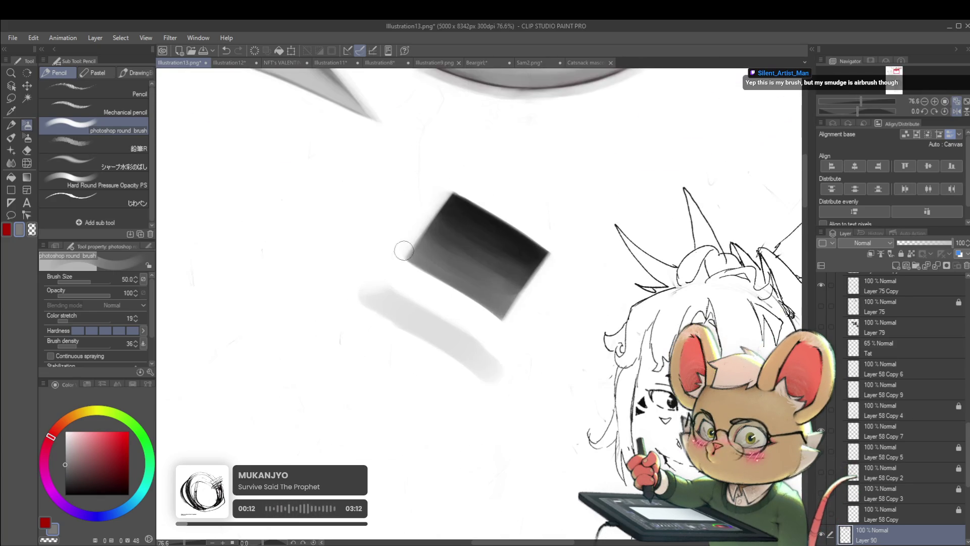
{"action": "mouse_move", "coordinate": [394, 288]}
{"action": "left_mouse_down"}
{"action": "mouse_move", "coordinate": [455, 304]}
{"action": "mouse_move", "coordinate": [469, 327]}
{"action": "mouse_move", "coordinate": [433, 256]}
{"action": "mouse_move", "coordinate": [475, 299]}
{"action": "left_mouse_up"}
{"action": "left_click", "coordinate": [424, 247], "text": "alt"}
{"action": "left_click", "coordinate": [437, 244], "text": "alt"}
{"action": "mouse_move", "coordinate": [435, 257]}
{"action": "left_mouse_down"}
{"action": "mouse_move", "coordinate": [480, 318]}
{"action": "mouse_move", "coordinate": [389, 270]}
{"action": "mouse_move", "coordinate": [470, 331]}
{"action": "mouse_move", "coordinate": [389, 277]}
{"action": "mouse_move", "coordinate": [483, 353]}
{"action": "left_mouse_up"}
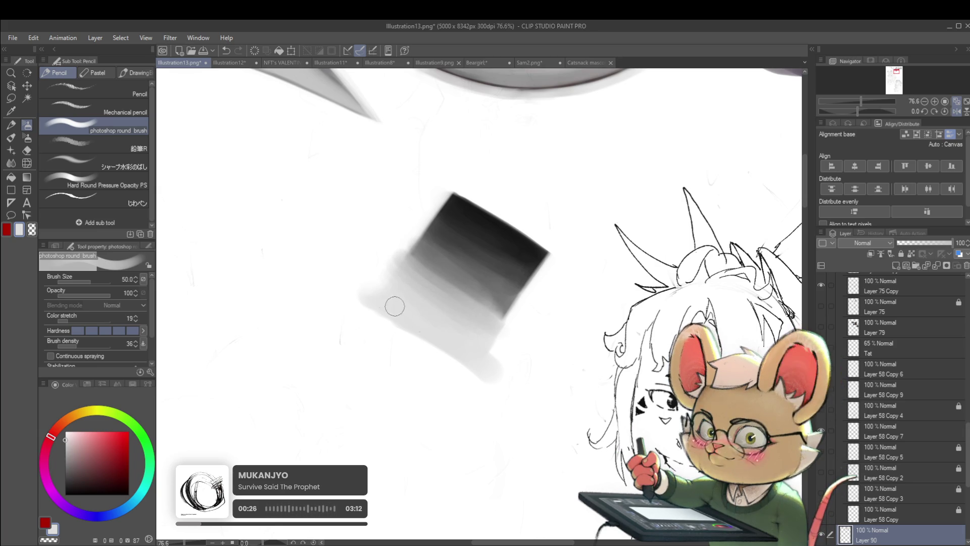
{"action": "left_click_drag", "start_coordinate": [350, 296], "coordinate": [426, 189]}
- Zoom closely into the gradient swatch and blend dark grey into it, sampling light and dark greys
{"action": "scroll", "coordinate": [566, 283], "scroll_direction": "down", "scroll_amount": 10}
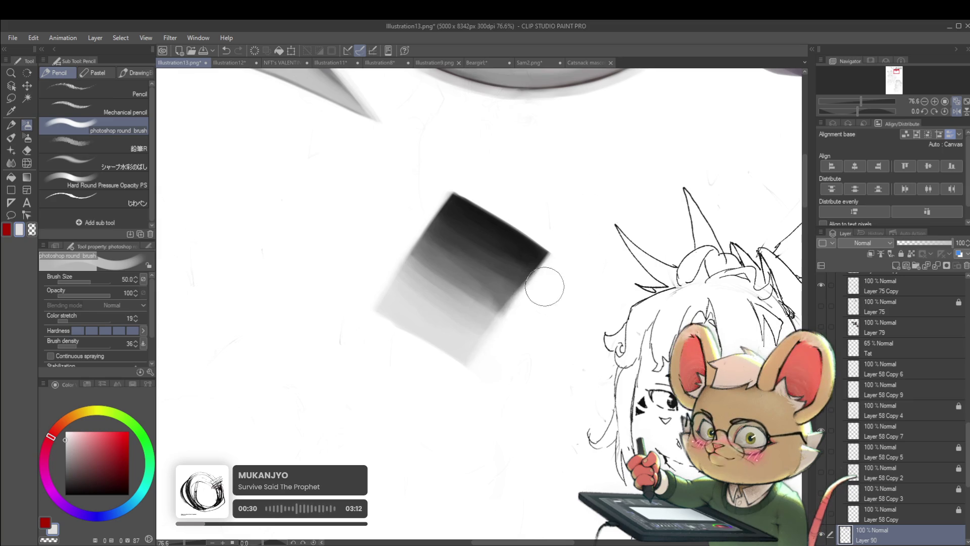
{"action": "scroll", "coordinate": [573, 258], "scroll_direction": "up", "scroll_amount": 5}
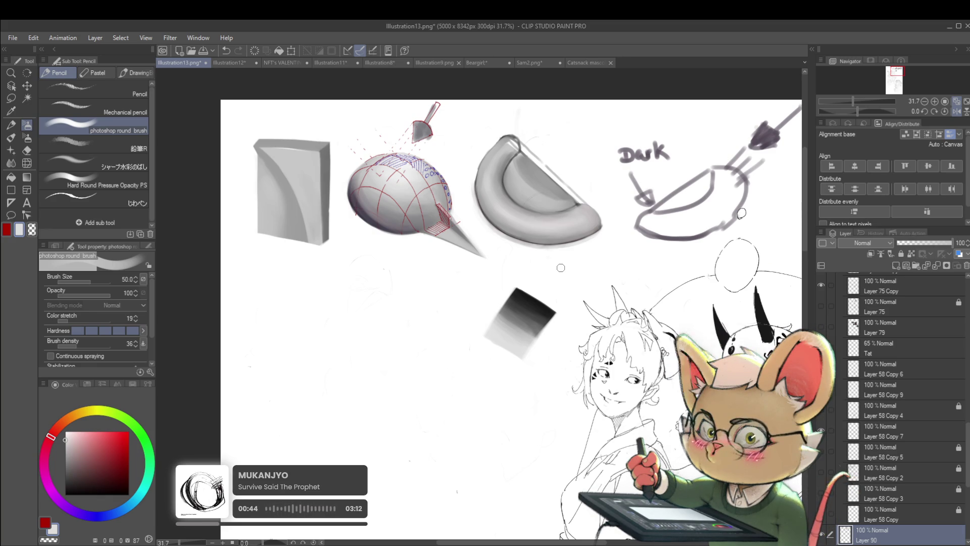
{"action": "scroll", "coordinate": [600, 234], "scroll_direction": "down", "scroll_amount": 2}
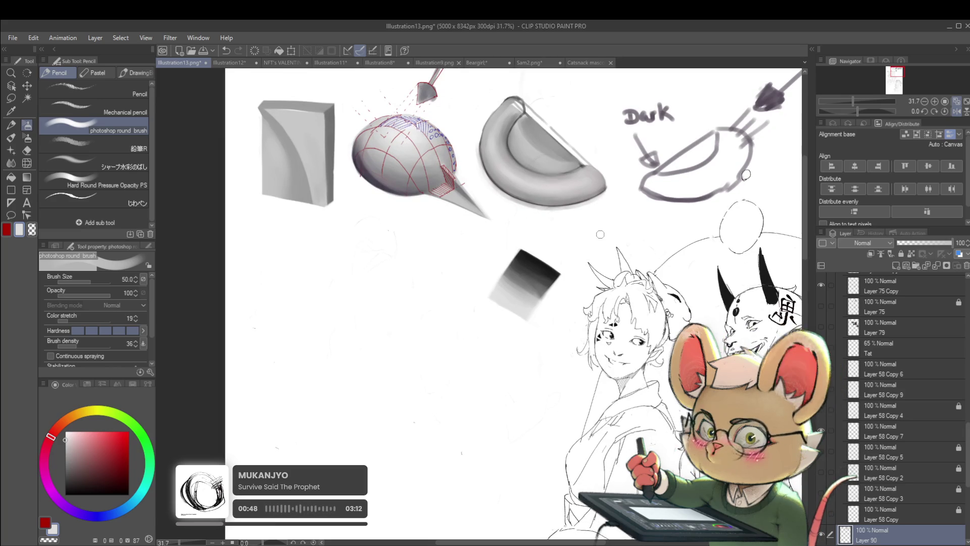
{"action": "scroll", "coordinate": [536, 326], "scroll_direction": "down", "scroll_amount": 2}
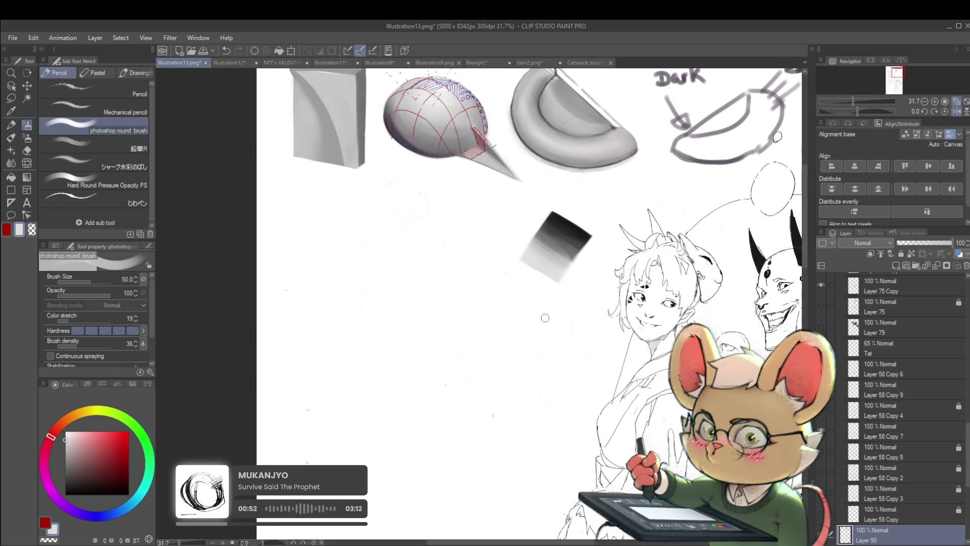
{"action": "left_click", "coordinate": [478, 261], "text": "ctrl"}
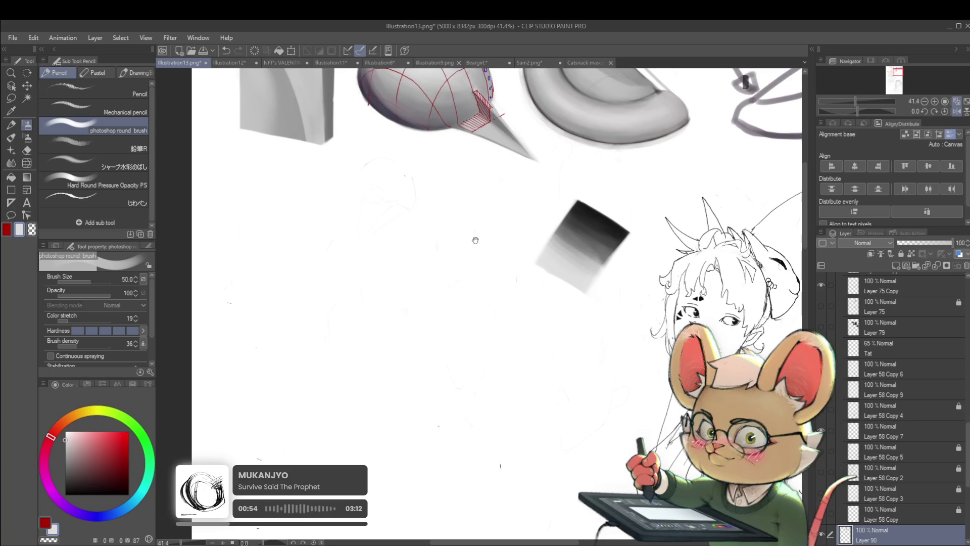
{"action": "left_click_drag", "start_coordinate": [476, 240], "coordinate": [460, 269]}
{"action": "left_click", "coordinate": [525, 272], "text": "ctrl"}
{"action": "left_click", "coordinate": [571, 273], "text": "ctrl"}
{"action": "left_click", "coordinate": [582, 265], "text": "ctrl"}
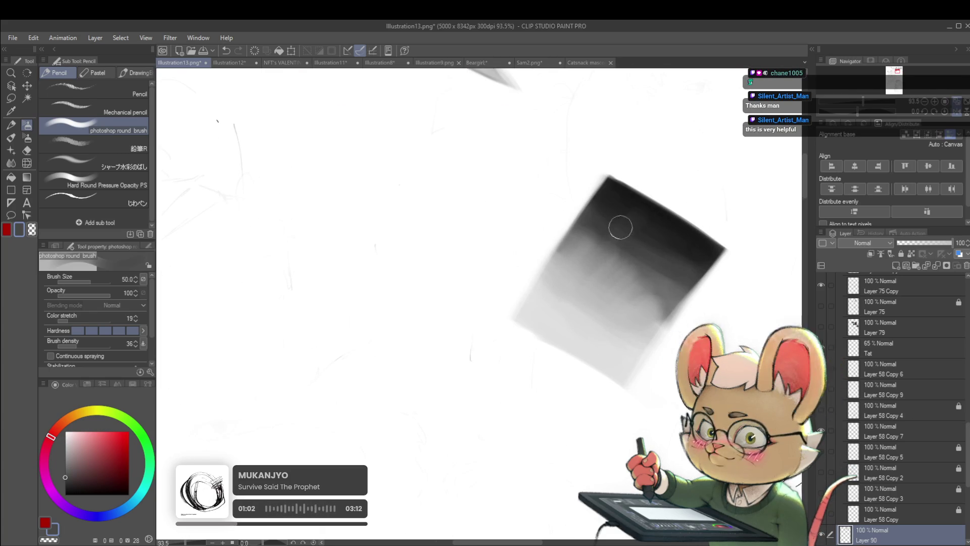
{"action": "key", "text": "alt"}
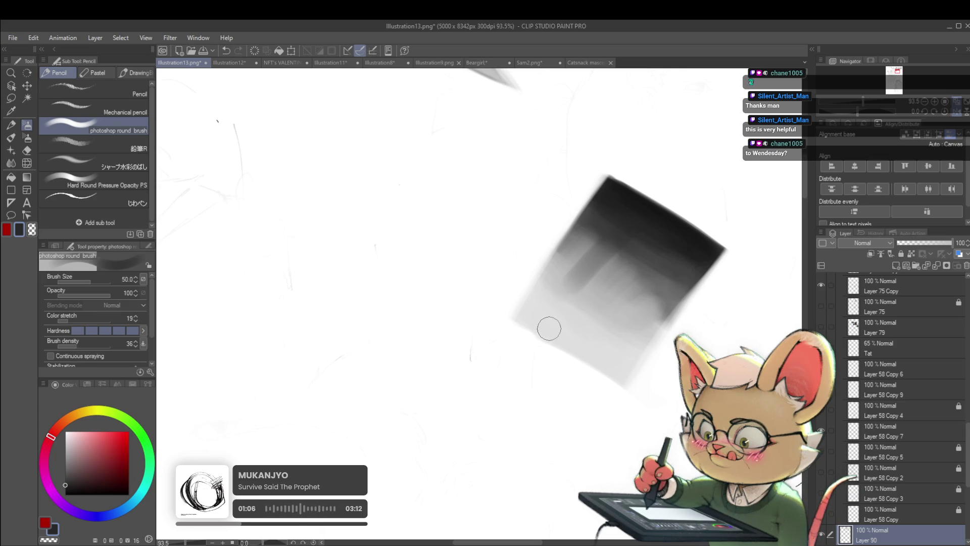
{"action": "left_click_drag", "start_coordinate": [591, 268], "coordinate": [618, 242]}
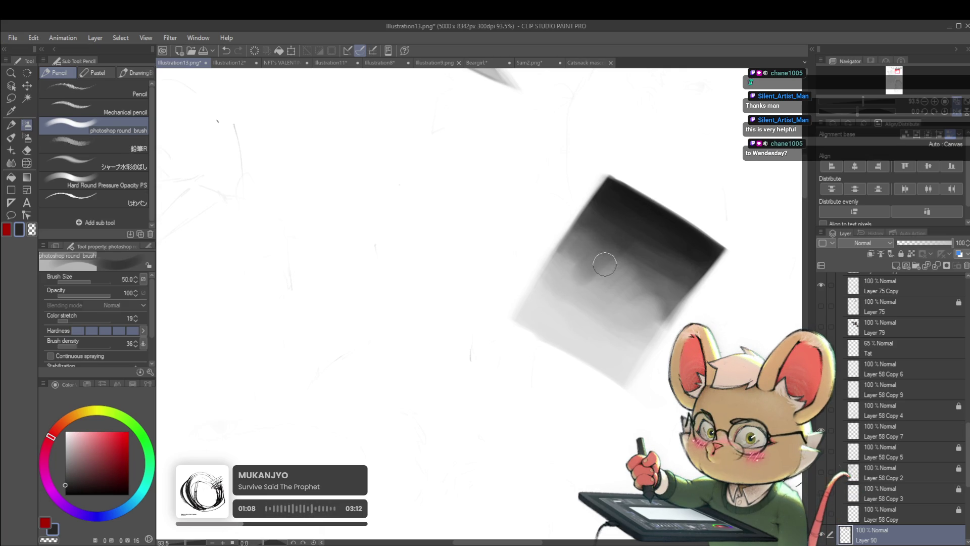
{"action": "left_click", "coordinate": [645, 278], "text": "alt"}
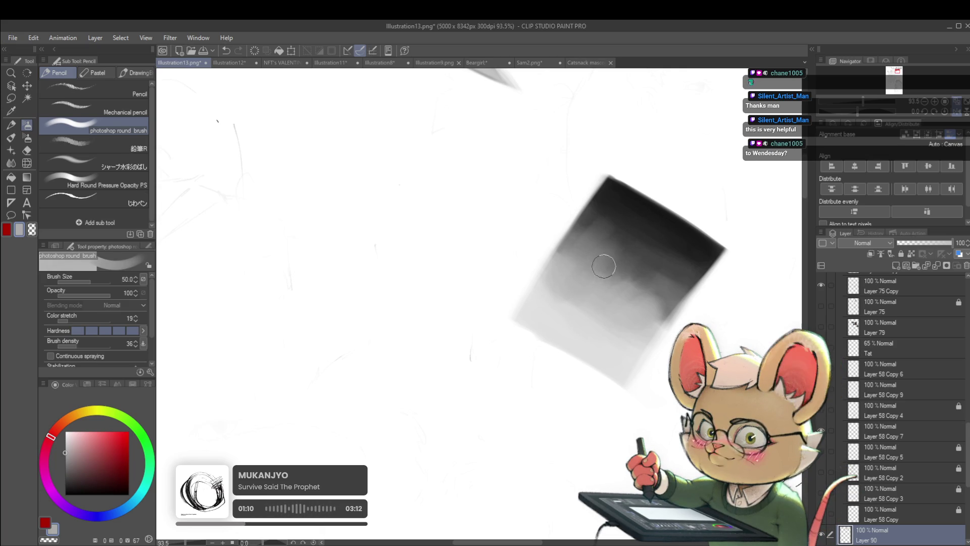
{"action": "left_click", "coordinate": [634, 224], "text": "alt"}
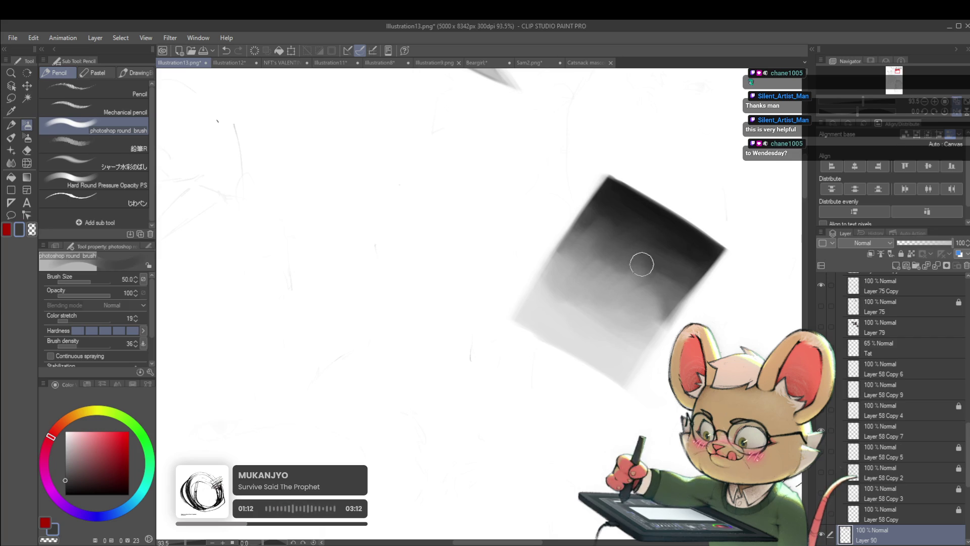
{"action": "scroll", "coordinate": [698, 269], "scroll_direction": "down", "scroll_amount": 5}
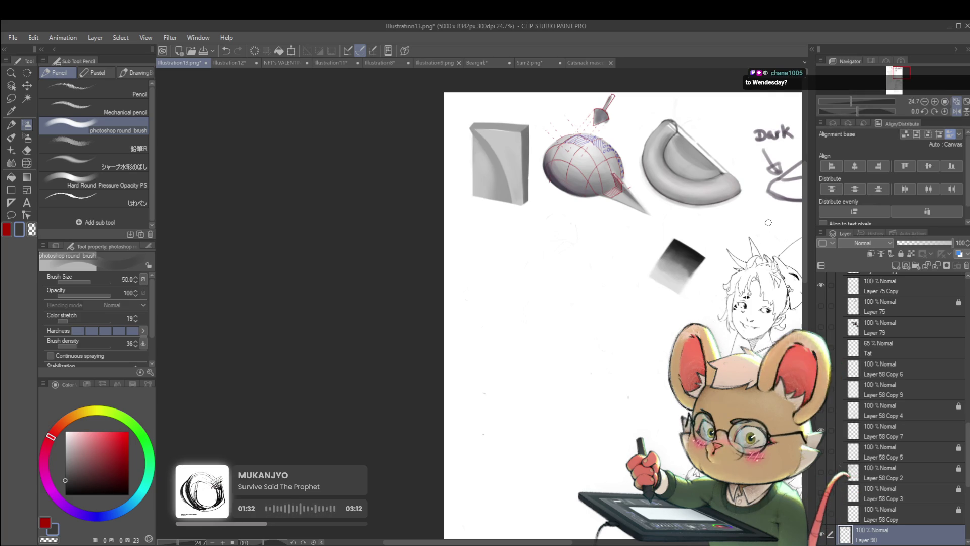
{"action": "left_click_drag", "start_coordinate": [758, 228], "coordinate": [698, 264]}
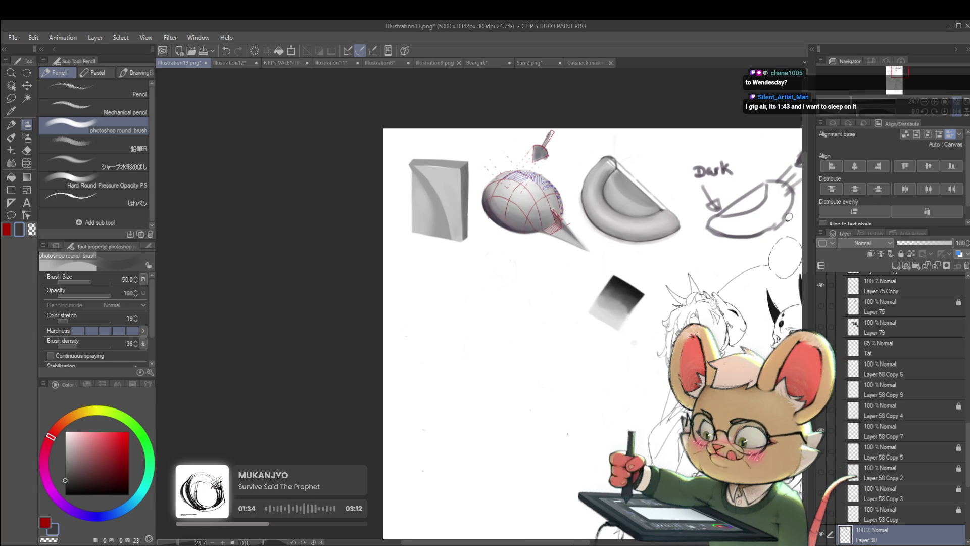
- Lighten and soften the upper-left edge of the gradient swatch
{"action": "scroll", "coordinate": [670, 315], "scroll_direction": "up", "scroll_amount": 1}
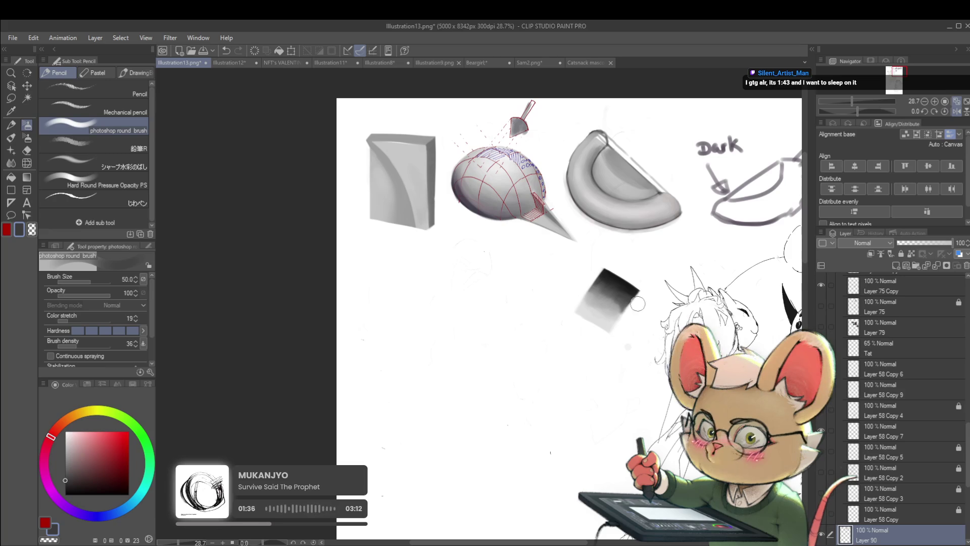
{"action": "left_click_drag", "start_coordinate": [606, 268], "coordinate": [576, 308]}
{"action": "scroll", "coordinate": [596, 262], "scroll_direction": "down", "scroll_amount": 2}
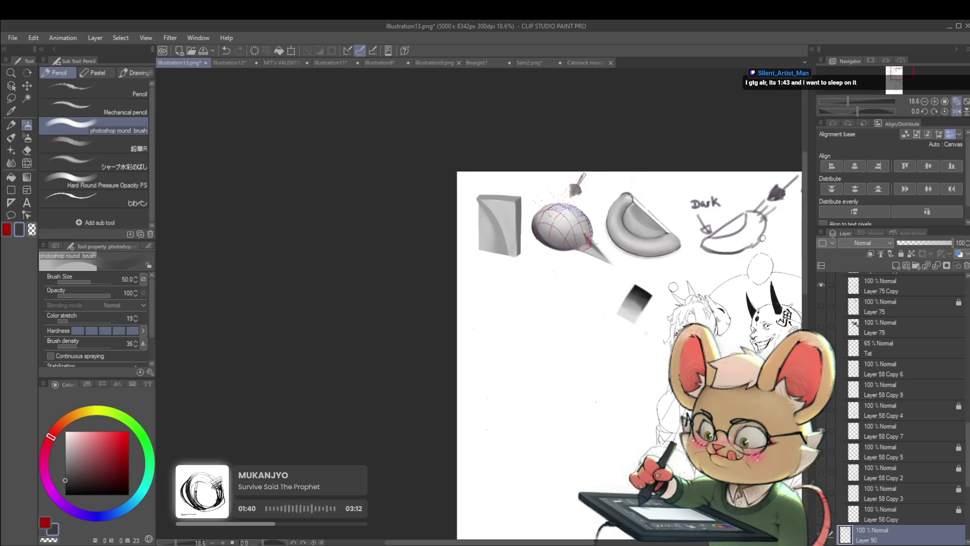
{"action": "scroll", "coordinate": [618, 258], "scroll_direction": "down", "scroll_amount": 5}
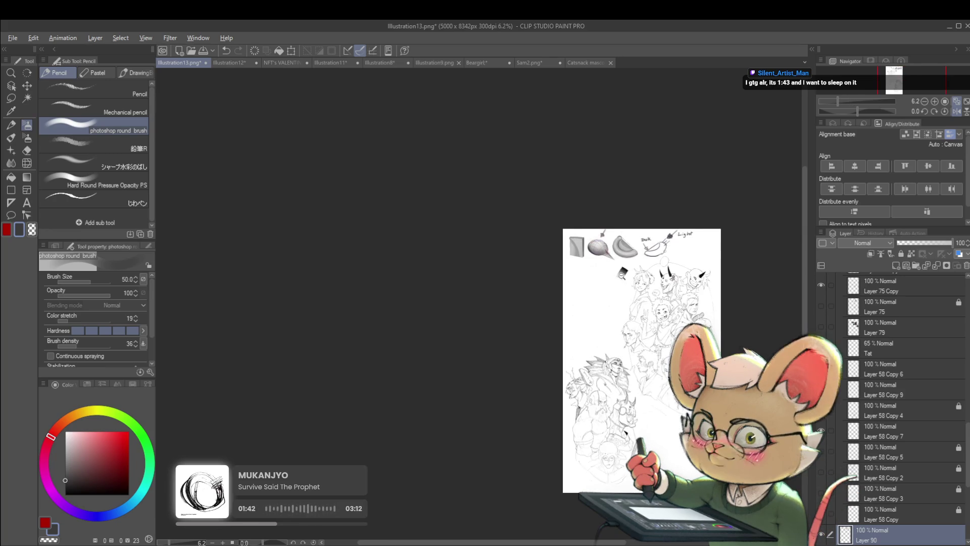
{"action": "scroll", "coordinate": [611, 273], "scroll_direction": "up", "scroll_amount": 7}
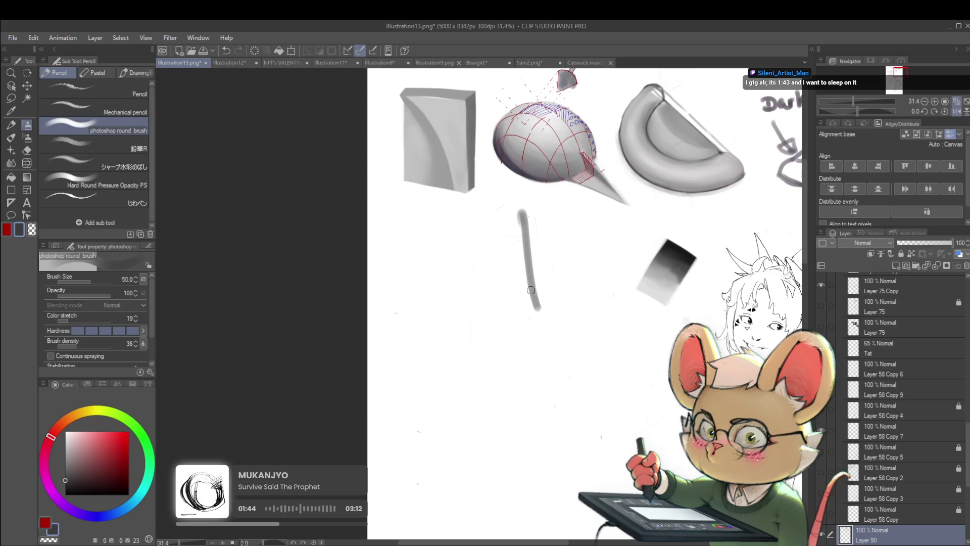
- Build up a trial grey stroke to the left of the swatch
{"action": "left_click_drag", "start_coordinate": [525, 222], "coordinate": [545, 303]}
{"action": "left_click_drag", "start_coordinate": [520, 210], "coordinate": [549, 303]}
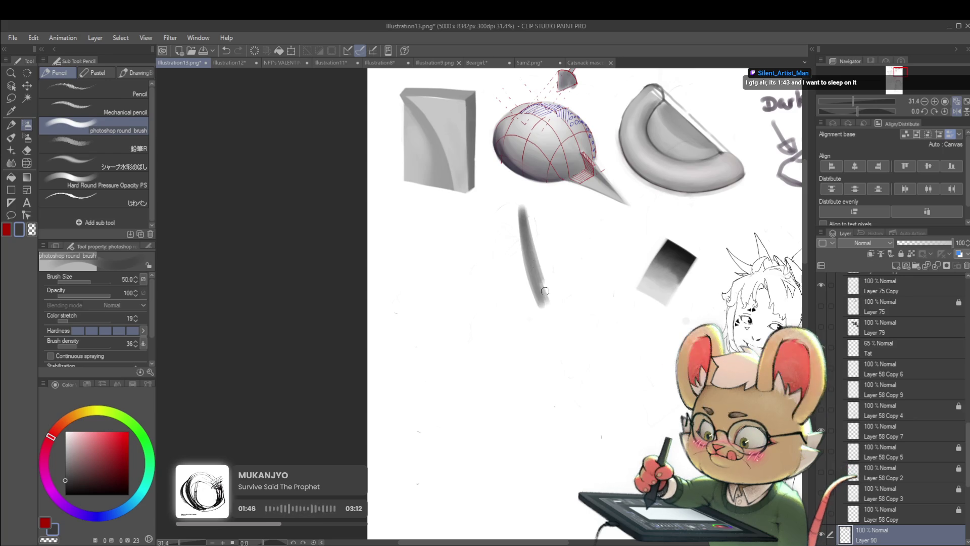
{"action": "left_click_drag", "start_coordinate": [528, 213], "coordinate": [554, 266]}
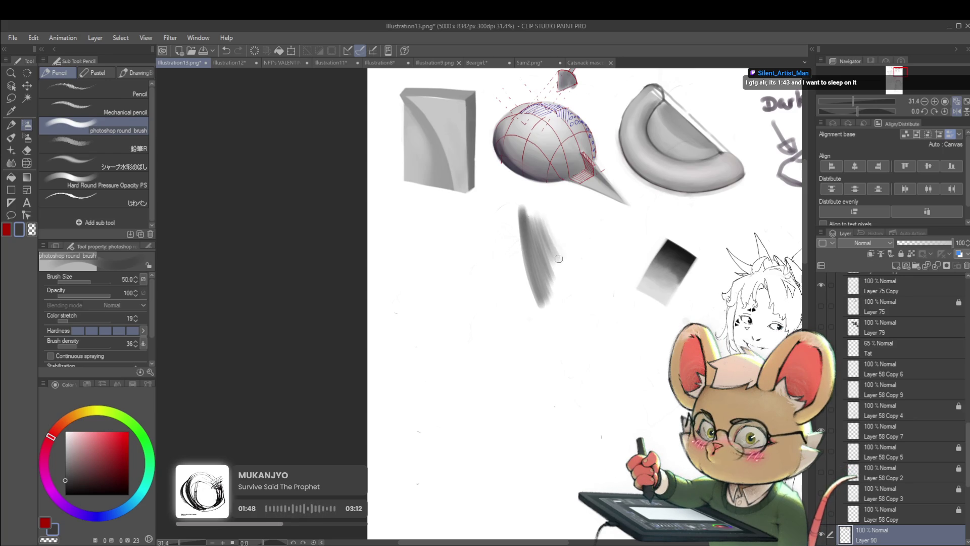
{"action": "left_click_drag", "start_coordinate": [516, 208], "coordinate": [538, 298]}
{"action": "left_click_drag", "start_coordinate": [515, 218], "coordinate": [529, 307]}
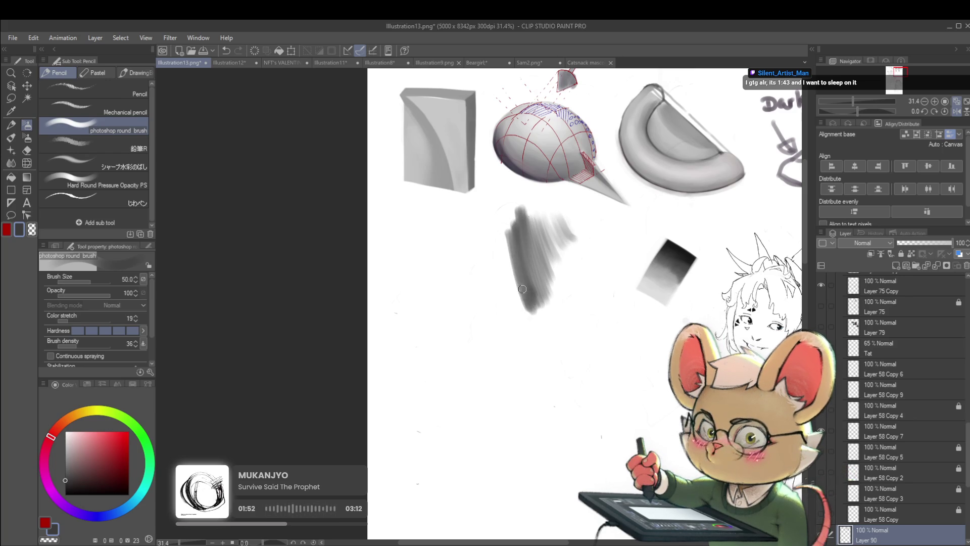
{"action": "left_click_drag", "start_coordinate": [510, 245], "coordinate": [520, 316]}
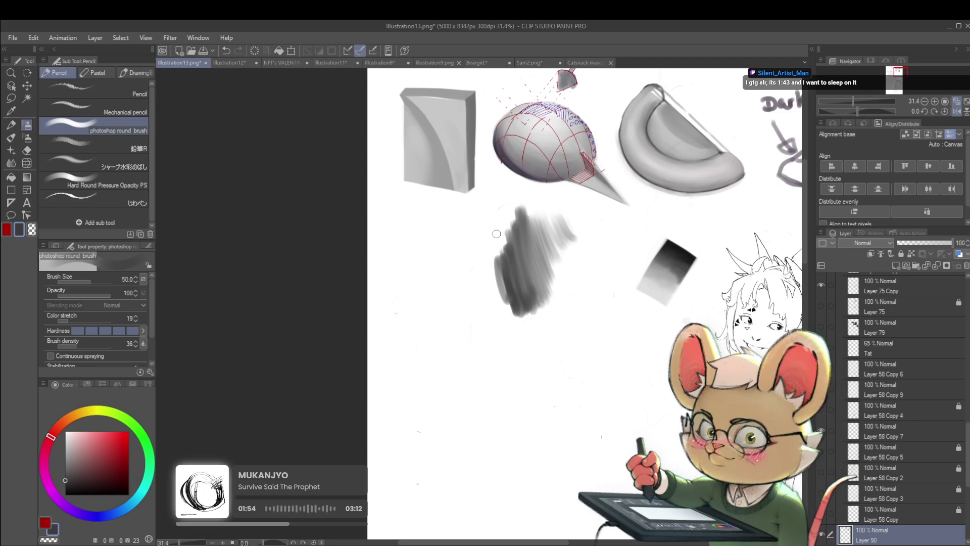
{"action": "mouse_move", "coordinate": [588, 306]}
{"action": "left_mouse_down"}
{"action": "mouse_move", "coordinate": [527, 371]}
{"action": "mouse_move", "coordinate": [526, 387]}
{"action": "left_mouse_up"}
- Undo the trial grey stroke passes with three Ctrl+Z and reframe the shape studies
{"action": "key", "text": "ctrl+z"}
{"action": "key", "text": "ctrl+z"}
{"action": "key", "text": "ctrl+z"}
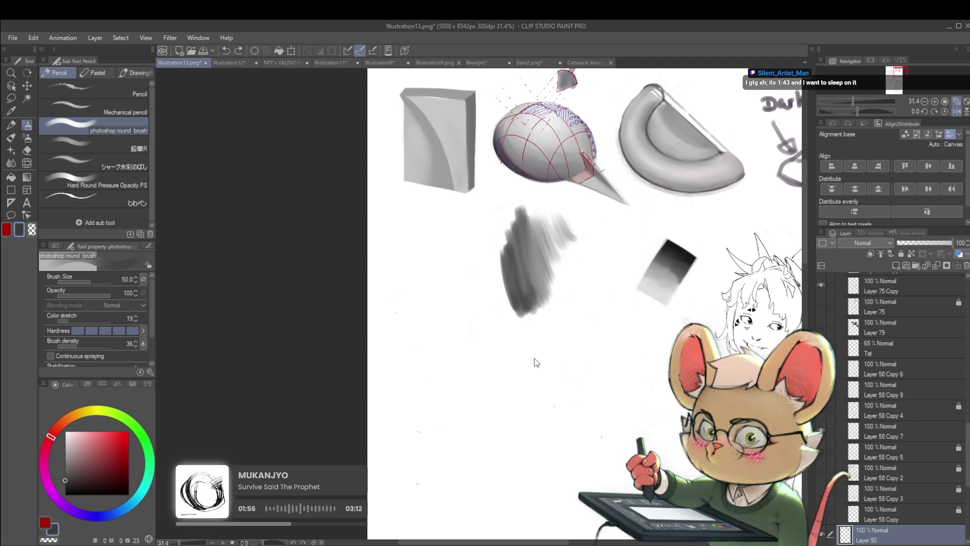
{"action": "key", "text": "ctrl+z"}
{"action": "key", "text": "ctrl+z"}
{"action": "key", "text": "ctrl+z"}
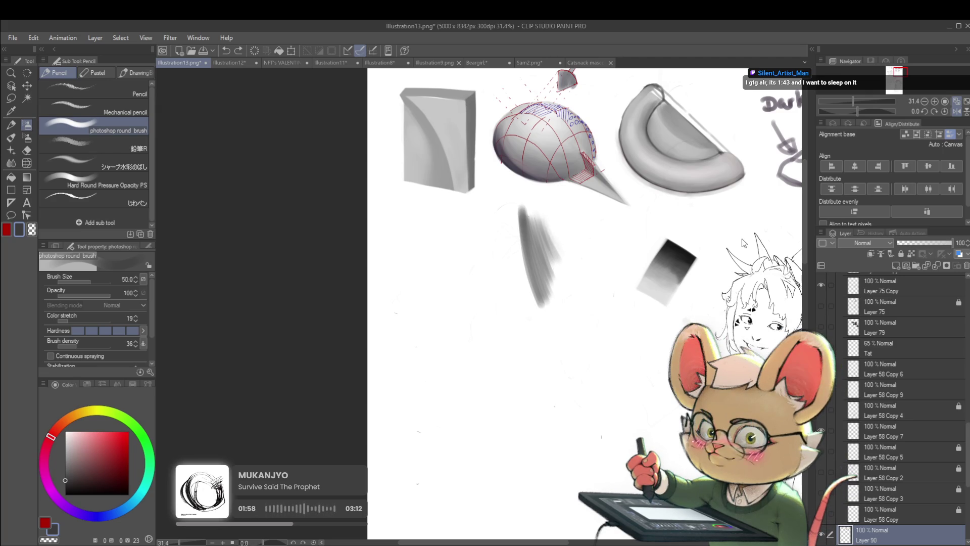
{"action": "key", "text": "ctrl+z"}
{"action": "key", "text": "ctrl+z"}
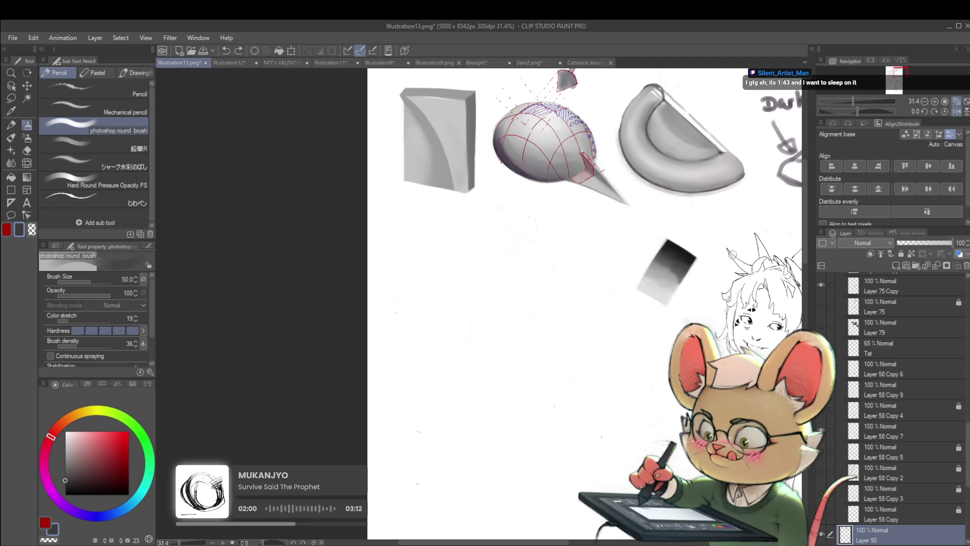
{"action": "scroll", "coordinate": [339, 447], "scroll_direction": "down", "scroll_amount": 4}
{"action": "scroll", "coordinate": [588, 297], "scroll_direction": "up", "scroll_amount": 5}
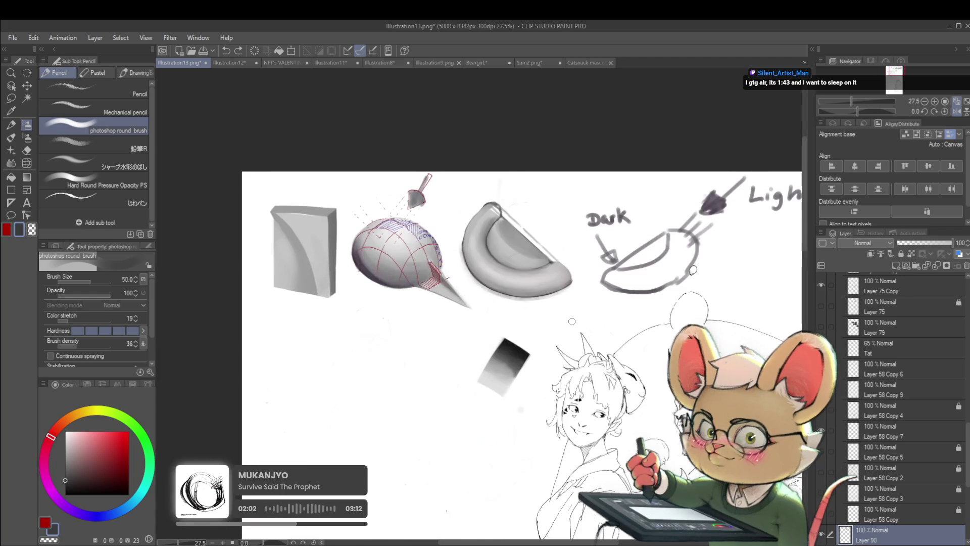
{"action": "left_click_drag", "start_coordinate": [520, 374], "coordinate": [543, 369]}
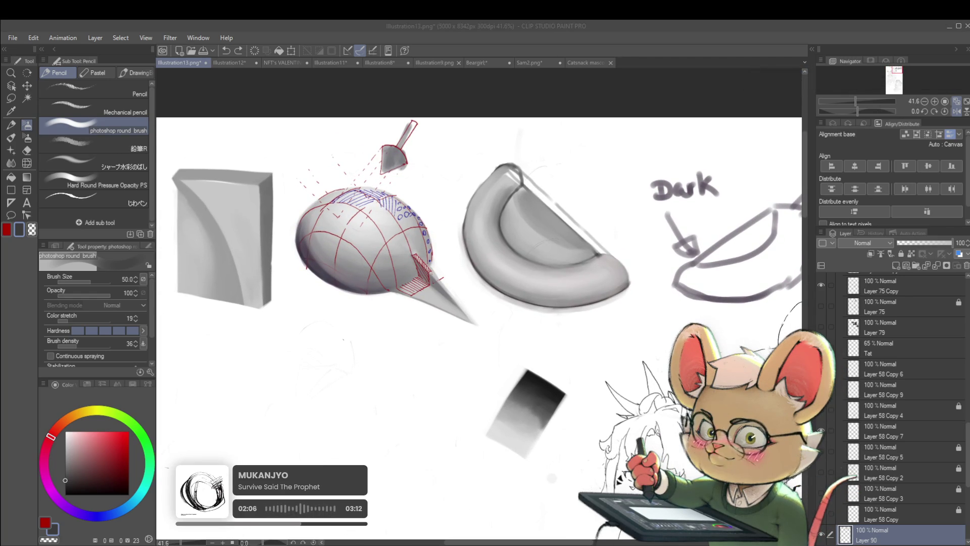
- With a red pen, handwrite bulleted notes 'push value ranges' and 'Define your edges'
{"action": "left_click", "coordinate": [129, 445]}
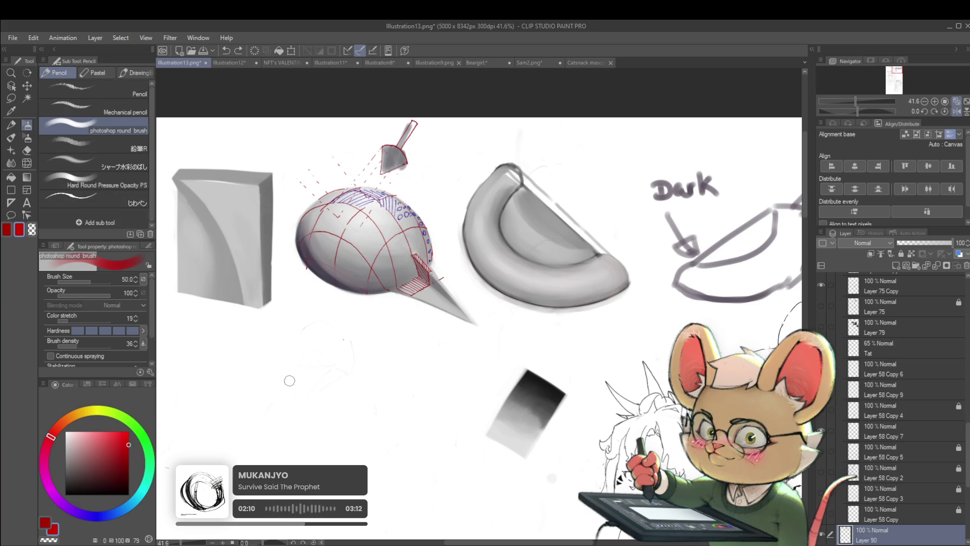
{"action": "key", "text": "p"}
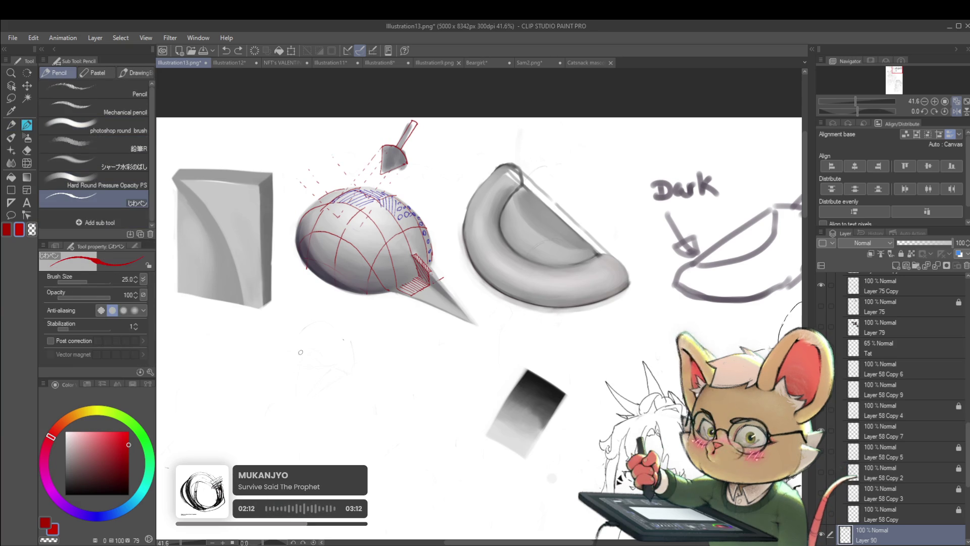
{"action": "left_click", "coordinate": [303, 350]}
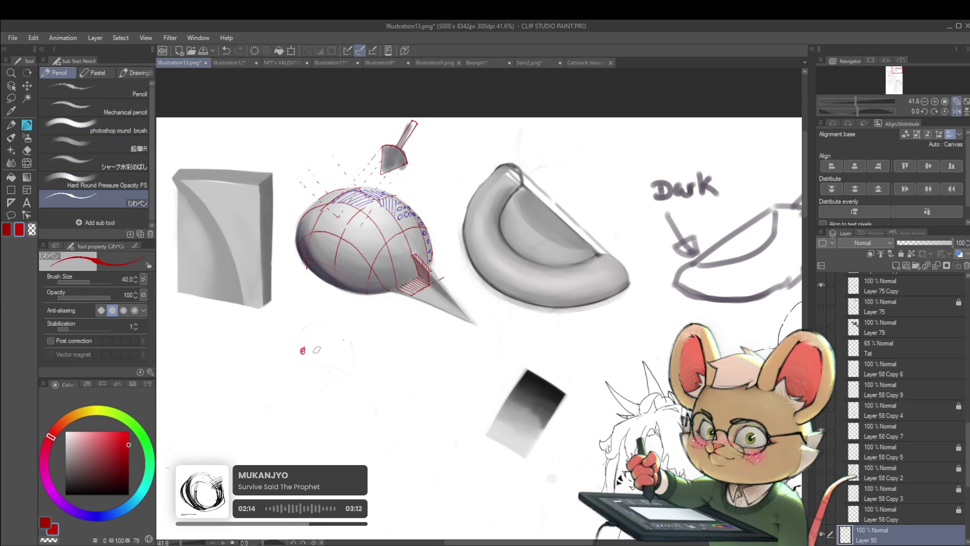
{"action": "mouse_move", "coordinate": [319, 353]}
{"action": "left_mouse_down"}
{"action": "mouse_move", "coordinate": [499, 351]}
{"action": "mouse_move", "coordinate": [517, 340]}
{"action": "mouse_move", "coordinate": [521, 348]}
{"action": "left_mouse_up"}
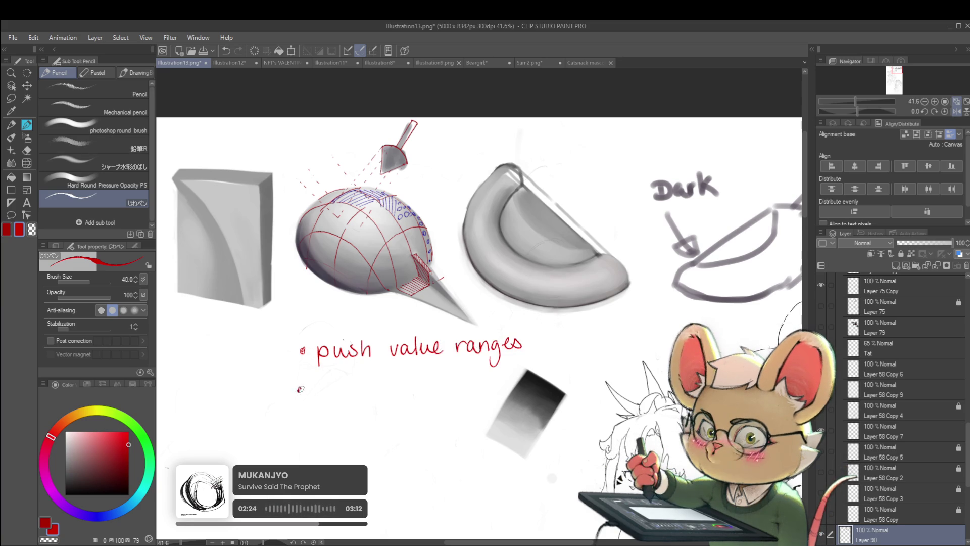
{"action": "mouse_move", "coordinate": [310, 383]}
{"action": "left_mouse_down"}
{"action": "mouse_move", "coordinate": [310, 397]}
{"action": "mouse_move", "coordinate": [378, 388]}
{"action": "left_mouse_up"}
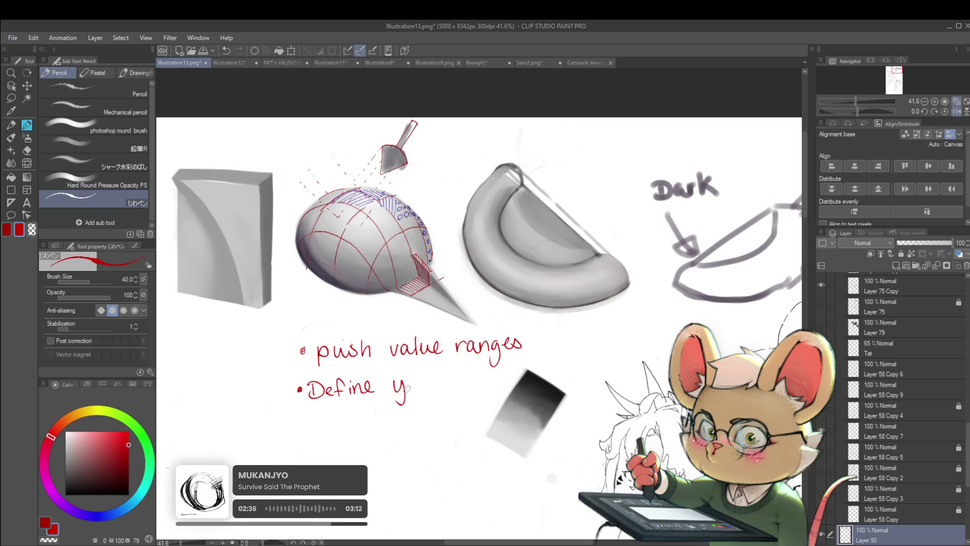
{"action": "left_click_drag", "start_coordinate": [416, 382], "coordinate": [461, 386]}
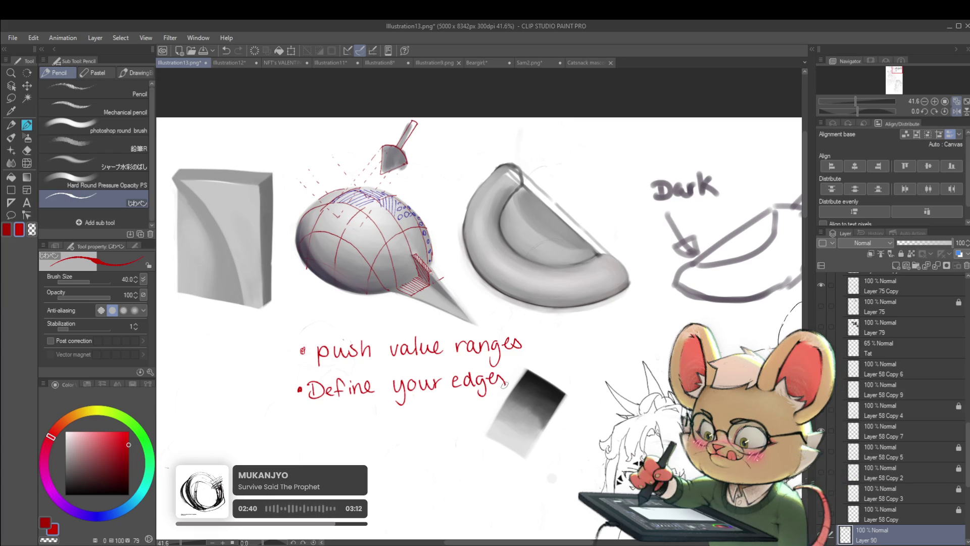
- Add a third red bullet reading 'Consider light Direction.' below the other notes
{"action": "left_click_drag", "start_coordinate": [382, 434], "coordinate": [433, 357]}
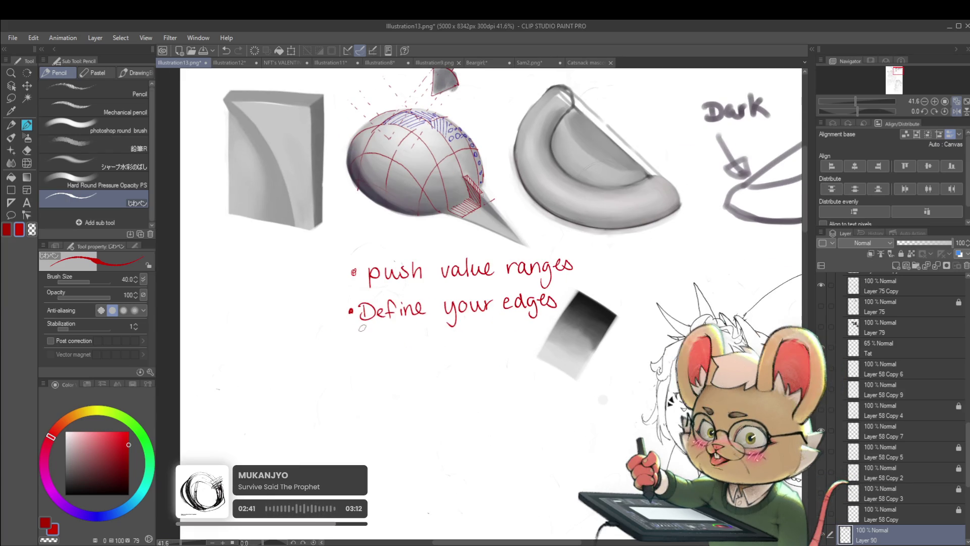
{"action": "left_click", "coordinate": [349, 353]}
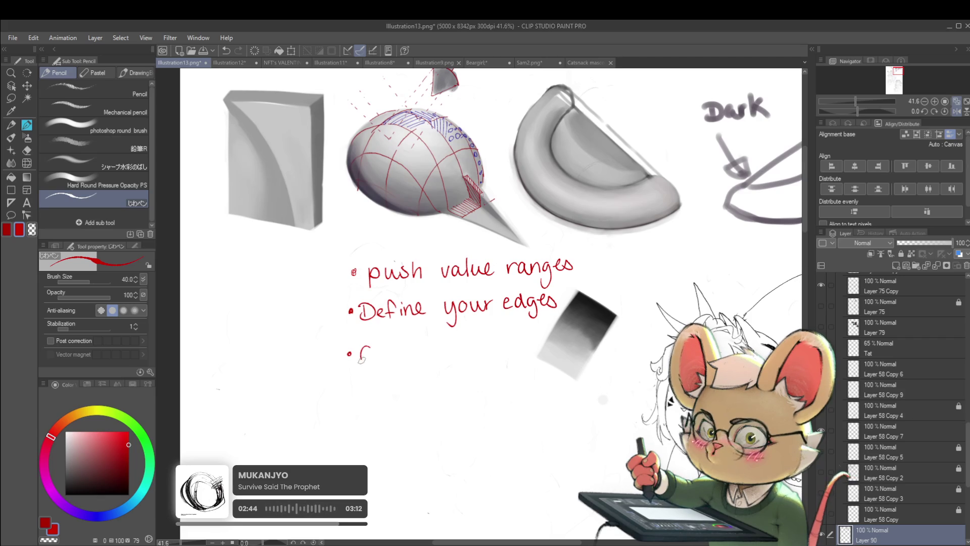
{"action": "mouse_move", "coordinate": [383, 359]}
{"action": "left_mouse_down"}
{"action": "mouse_move", "coordinate": [493, 349]}
{"action": "mouse_move", "coordinate": [503, 366]}
{"action": "mouse_move", "coordinate": [512, 341]}
{"action": "left_mouse_up"}
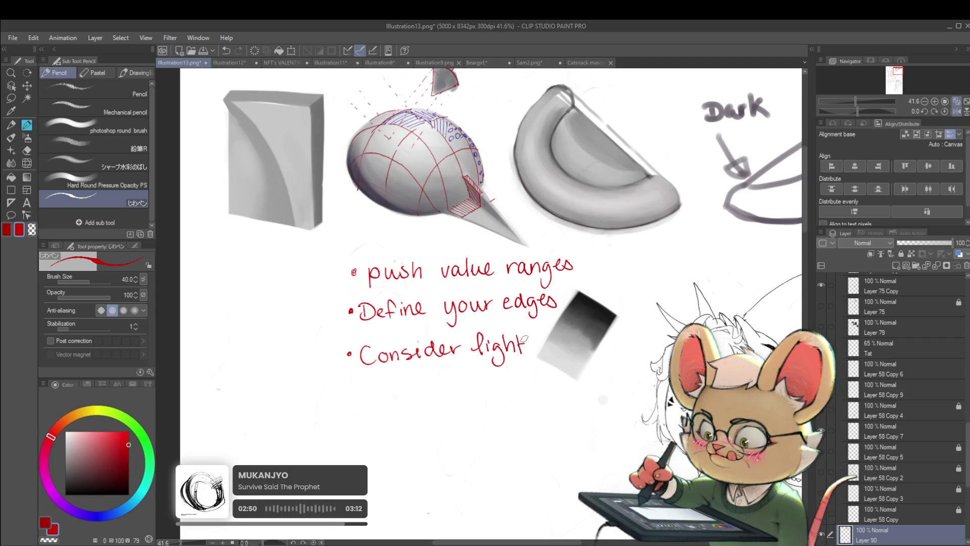
{"action": "mouse_move", "coordinate": [386, 389]}
{"action": "left_mouse_down"}
{"action": "mouse_move", "coordinate": [384, 378]}
{"action": "mouse_move", "coordinate": [406, 393]}
{"action": "mouse_move", "coordinate": [460, 382]}
{"action": "left_mouse_up"}
{"action": "scroll", "coordinate": [509, 367], "scroll_direction": "down", "scroll_amount": 2}
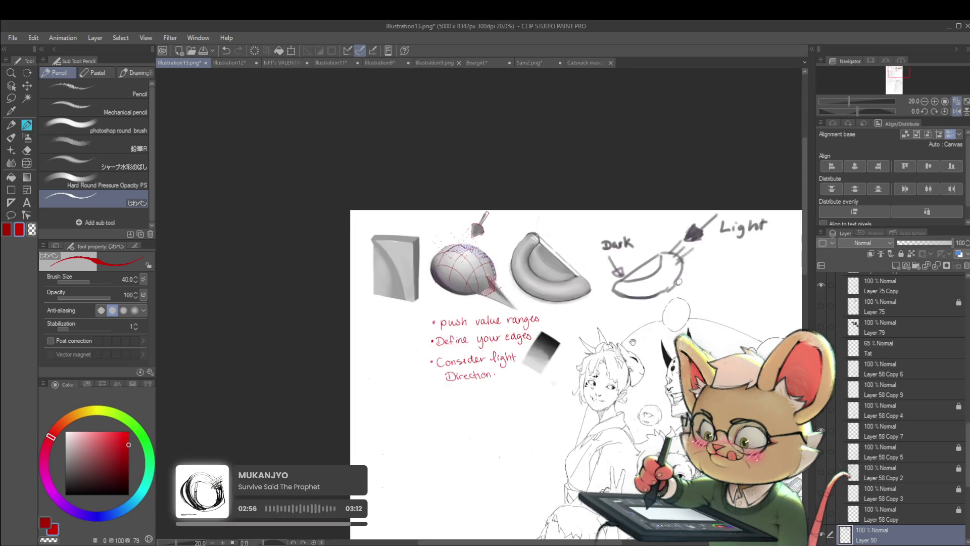
{"action": "left_click", "coordinate": [384, 410]}
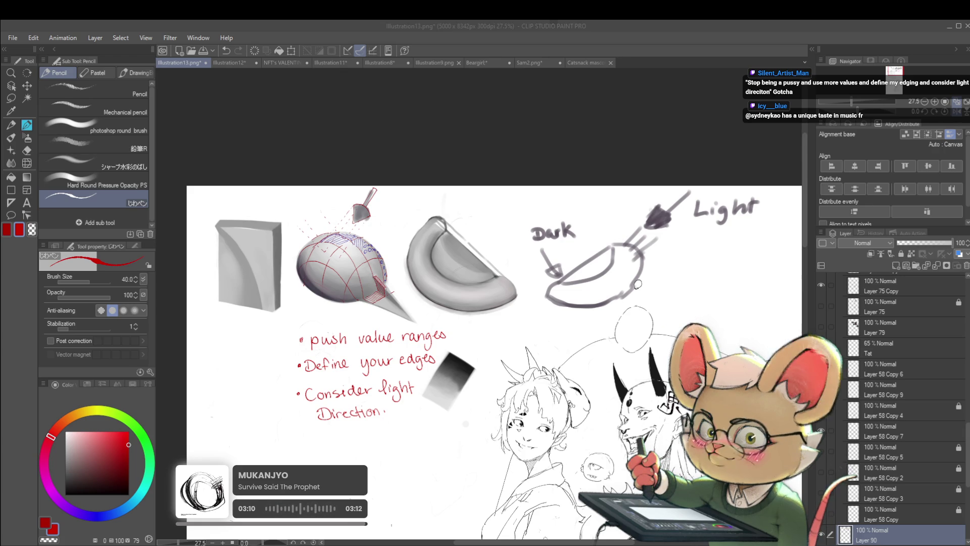
- Move Layers 89 and 90 into another folder, leaving the group warrior lineart visible
{"action": "scroll", "coordinate": [968, 461], "scroll_direction": "down", "scroll_amount": 2}
{"action": "scroll", "coordinate": [968, 462], "scroll_direction": "down", "scroll_amount": 2}
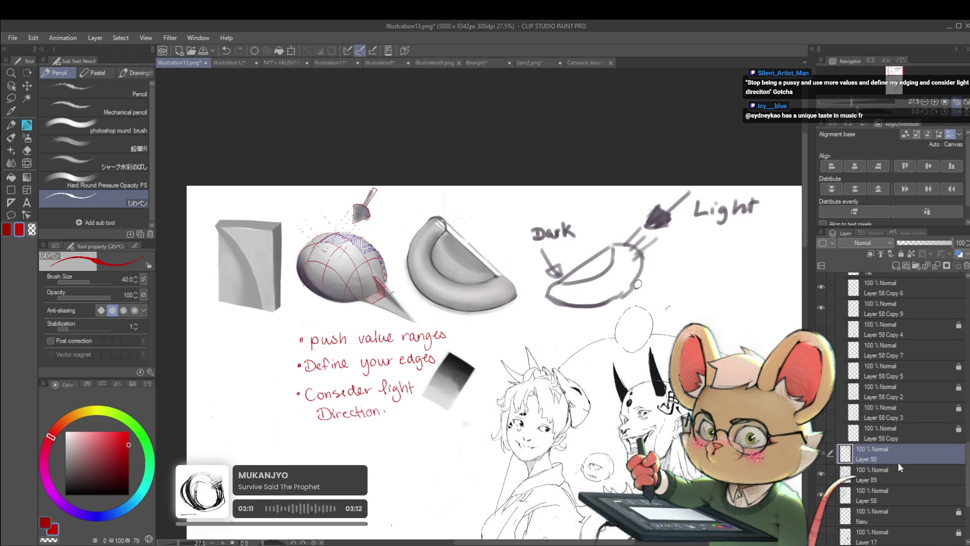
{"action": "left_click", "coordinate": [900, 467], "text": "ctrl"}
{"action": "scroll", "coordinate": [882, 281], "scroll_direction": "up", "scroll_amount": 6}
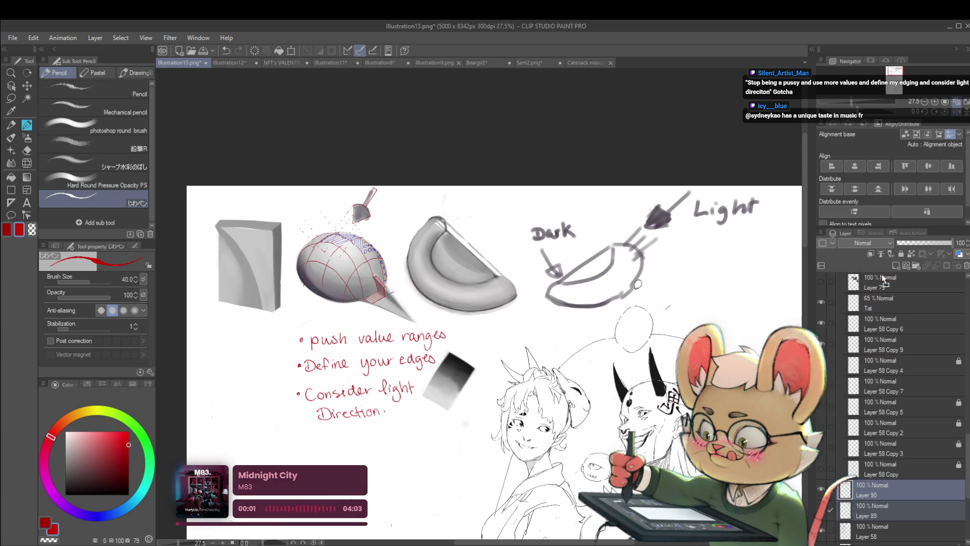
{"action": "left_click_drag", "start_coordinate": [882, 279], "coordinate": [880, 268]}
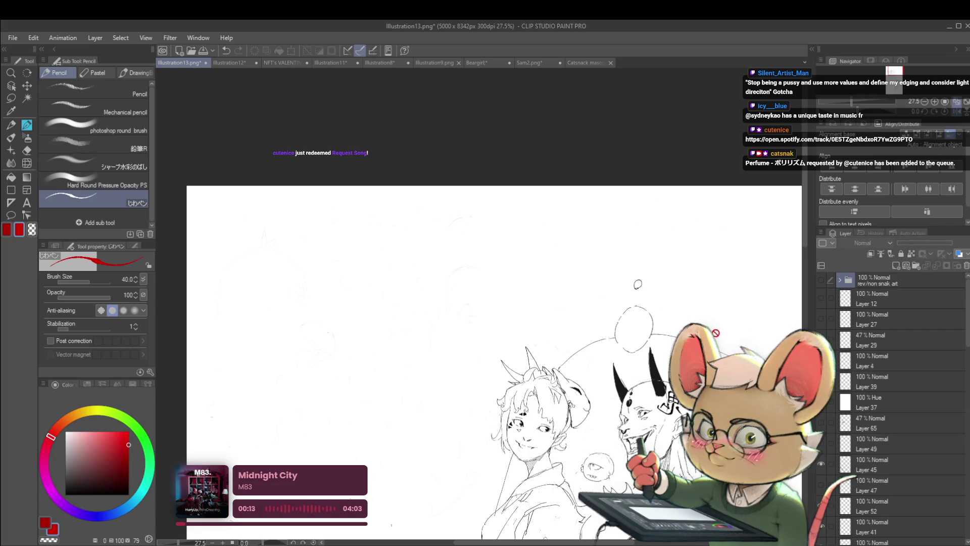
{"action": "scroll", "coordinate": [549, 197], "scroll_direction": "down", "scroll_amount": 3}
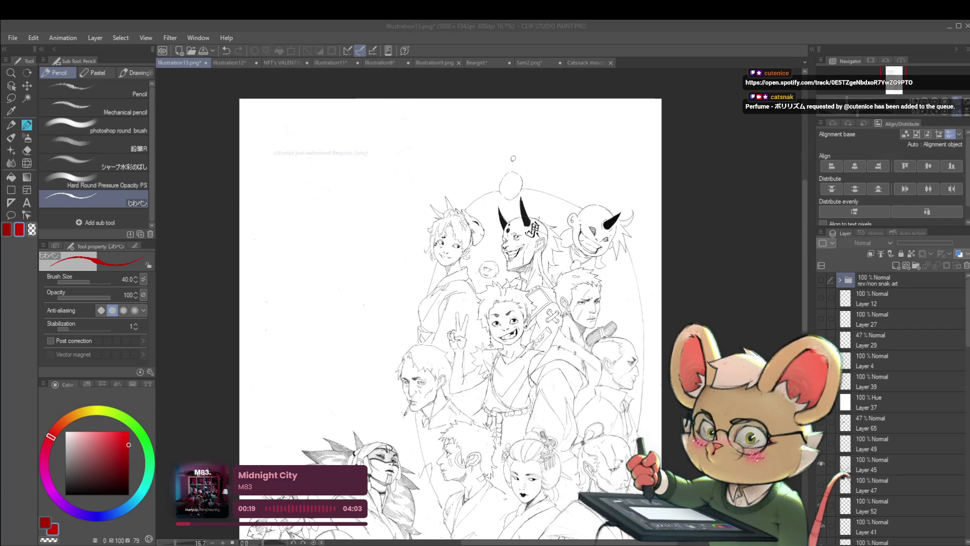
{"action": "left_click", "coordinate": [578, 336]}
{"action": "mouse_move", "coordinate": [577, 336]}
{"action": "left_mouse_down"}
{"action": "mouse_move", "coordinate": [591, 232]}
{"action": "mouse_move", "coordinate": [577, 235]}
{"action": "left_mouse_up"}
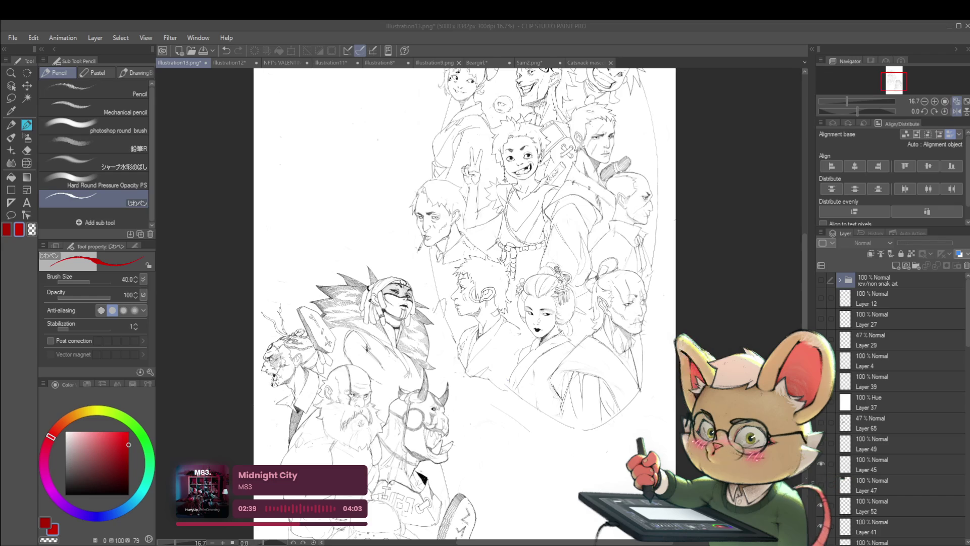
{"action": "left_click", "coordinate": [552, 435]}
- Pan to the lower figures, mirror the canvas view horizontally and zoom in
{"action": "left_click_drag", "start_coordinate": [552, 436], "coordinate": [628, 294]}
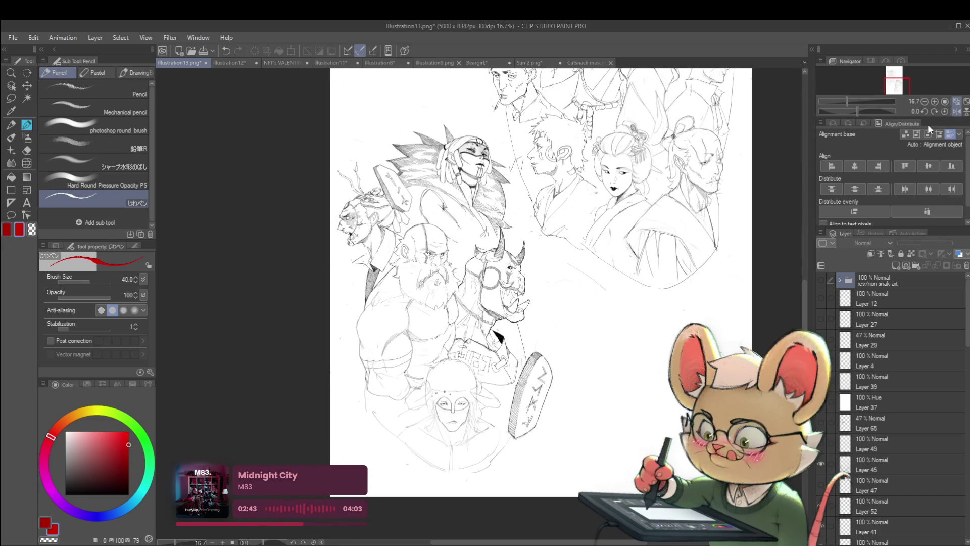
{"action": "left_click", "coordinate": [957, 111]}
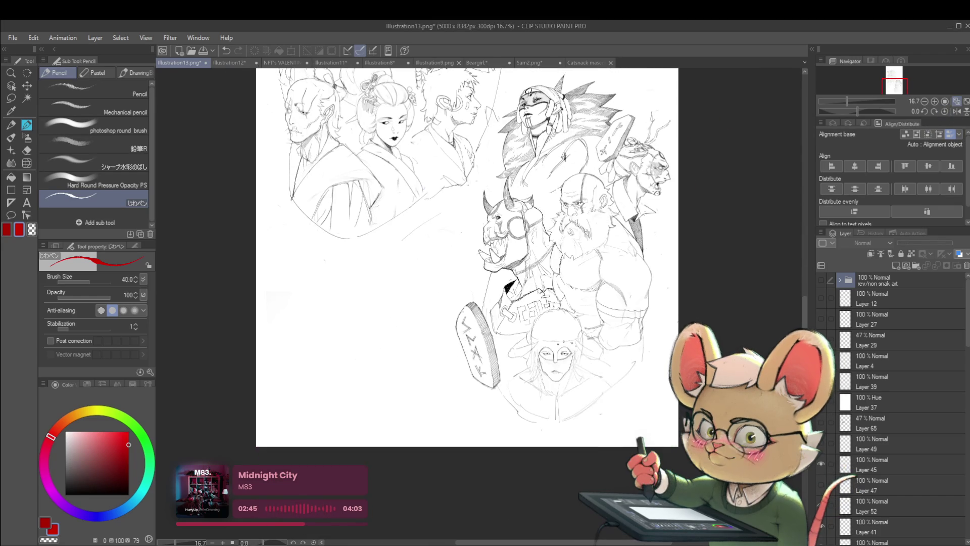
{"action": "scroll", "coordinate": [708, 171], "scroll_direction": "up", "scroll_amount": 5}
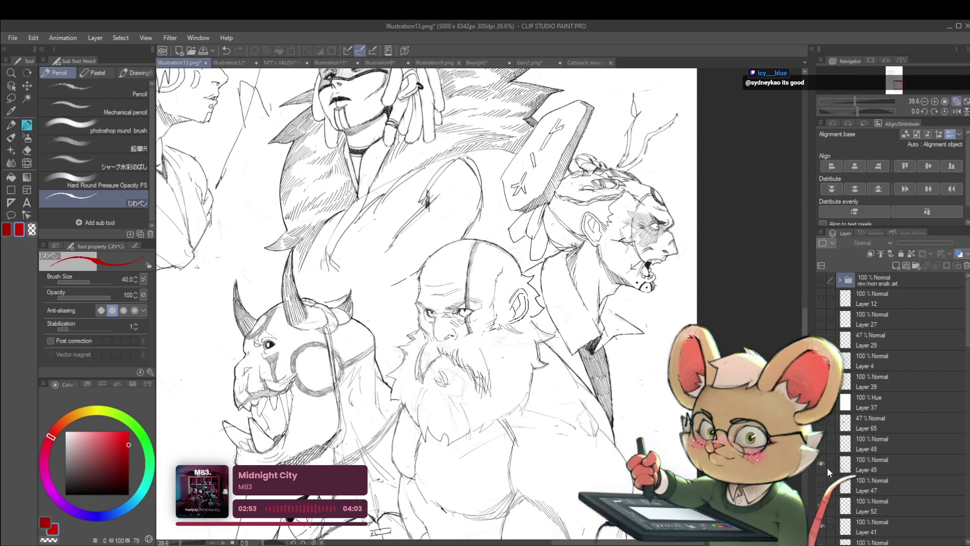
{"action": "left_click_drag", "start_coordinate": [966, 334], "coordinate": [961, 433]}
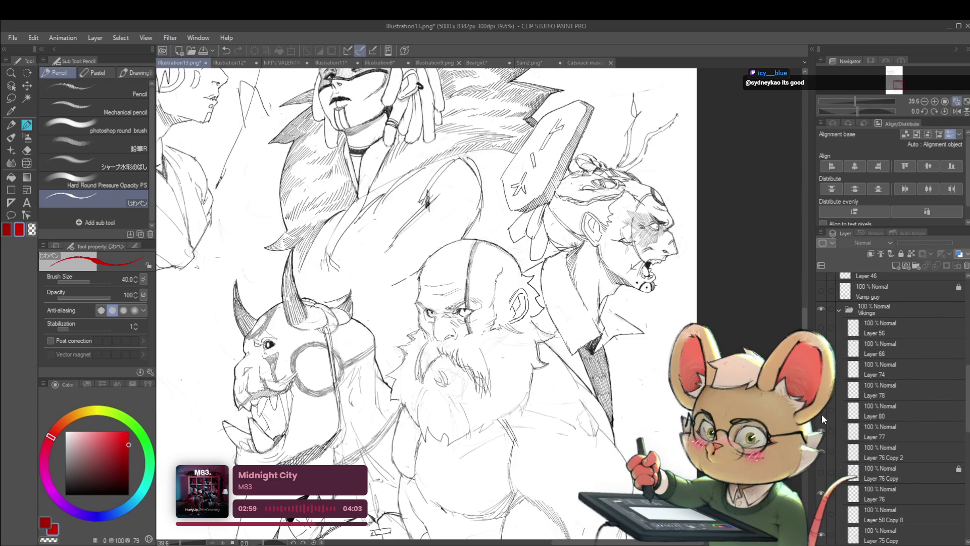
- Pick Layer 58 Copy 7 from the masked face and switch to the pencil brush
{"action": "mouse_move", "coordinate": [432, 536]}
{"action": "left_mouse_down"}
{"action": "mouse_move", "coordinate": [565, 413]}
{"action": "mouse_move", "coordinate": [558, 383]}
{"action": "left_mouse_up"}
{"action": "key", "text": "o"}
{"action": "scroll", "coordinate": [550, 470], "scroll_direction": "up", "scroll_amount": 5}
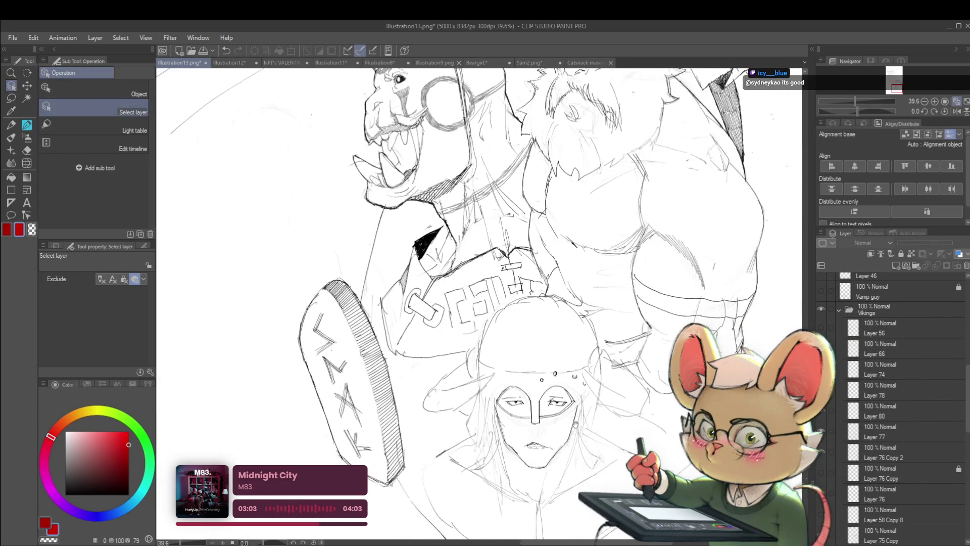
{"action": "left_click", "coordinate": [546, 459]}
{"action": "scroll", "coordinate": [546, 459], "scroll_direction": "down", "scroll_amount": 6}
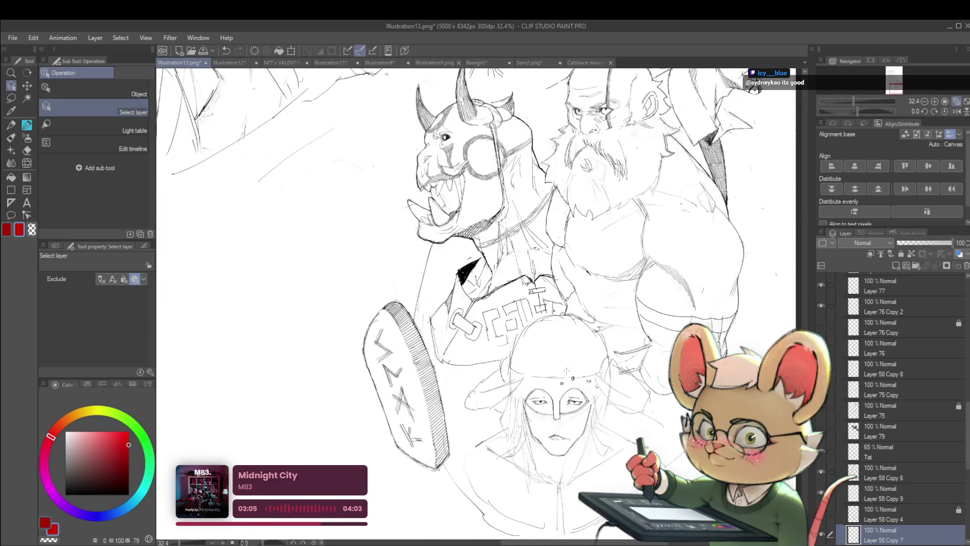
{"action": "key", "text": "p"}
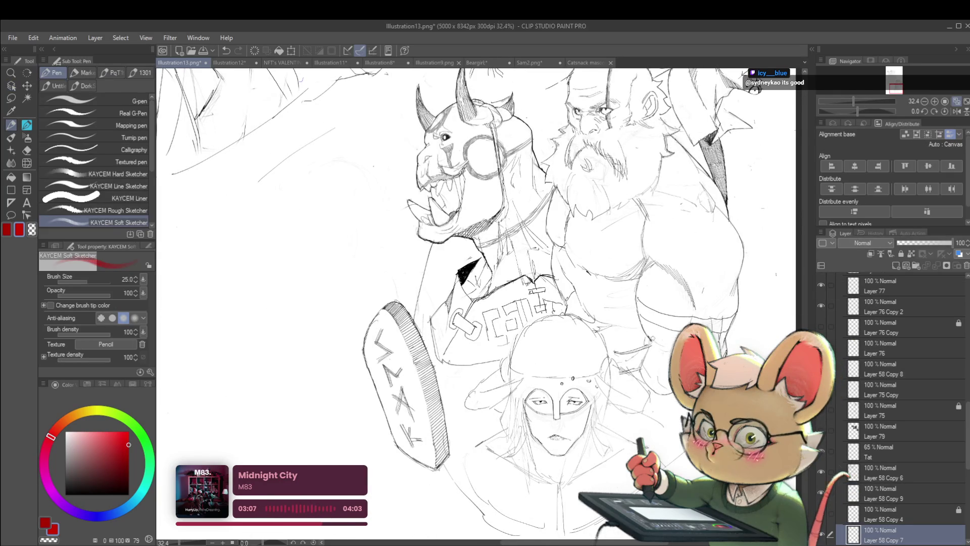
{"action": "scroll", "coordinate": [647, 312], "scroll_direction": "down", "scroll_amount": 3}
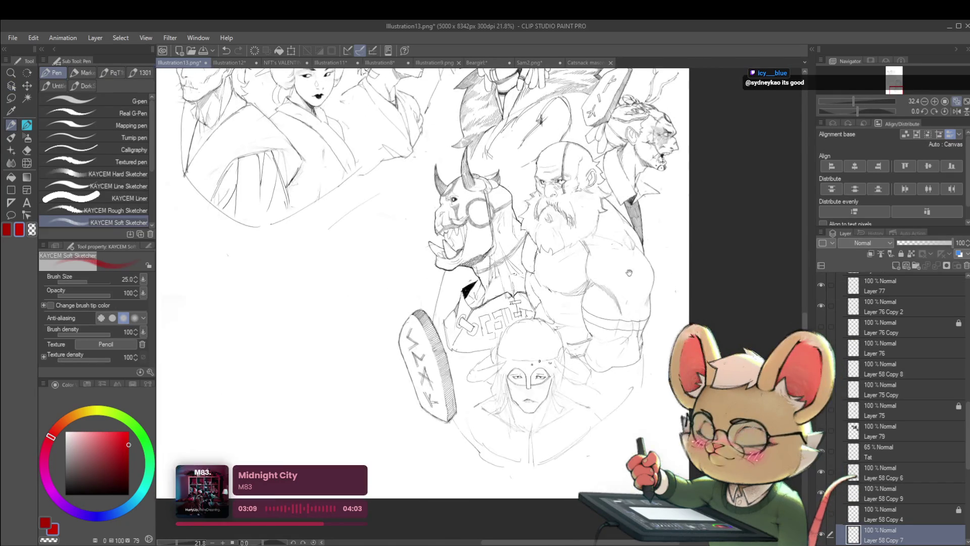
{"action": "scroll", "coordinate": [527, 410], "scroll_direction": "up", "scroll_amount": 2}
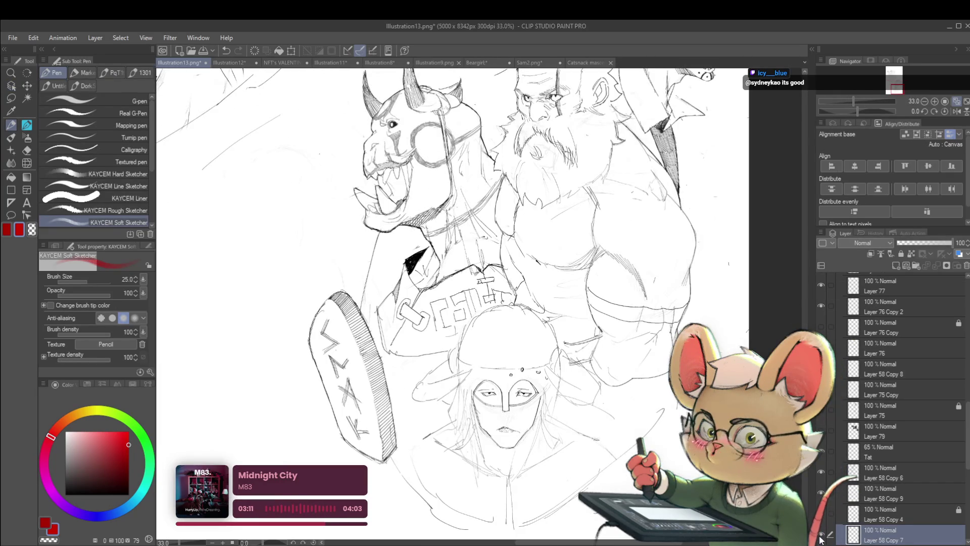
{"action": "scroll", "coordinate": [497, 419], "scroll_direction": "up", "scroll_amount": 1}
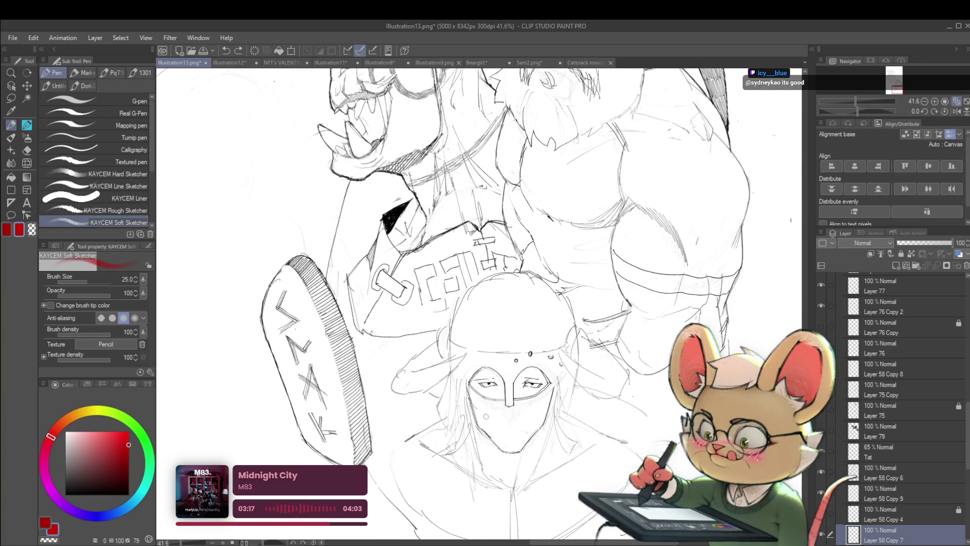
{"action": "key", "text": "p"}
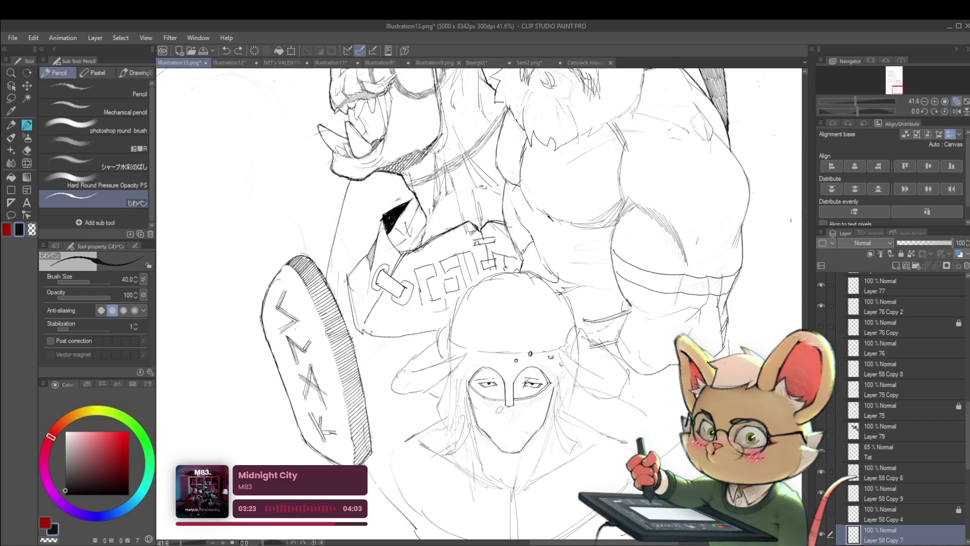
- Shrink the brush to size 25 and ink the masked face's mouth and right fang
{"action": "scroll", "coordinate": [503, 425], "scroll_direction": "up", "scroll_amount": 2}
{"action": "key", "text": "bracketleft"}
{"action": "key", "text": "bracketleft"}
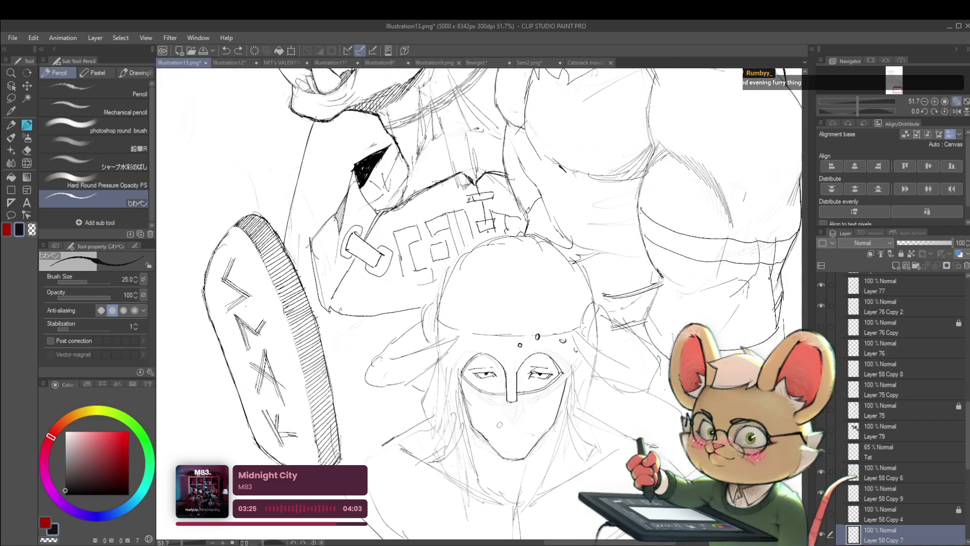
{"action": "left_click_drag", "start_coordinate": [492, 422], "coordinate": [514, 424]}
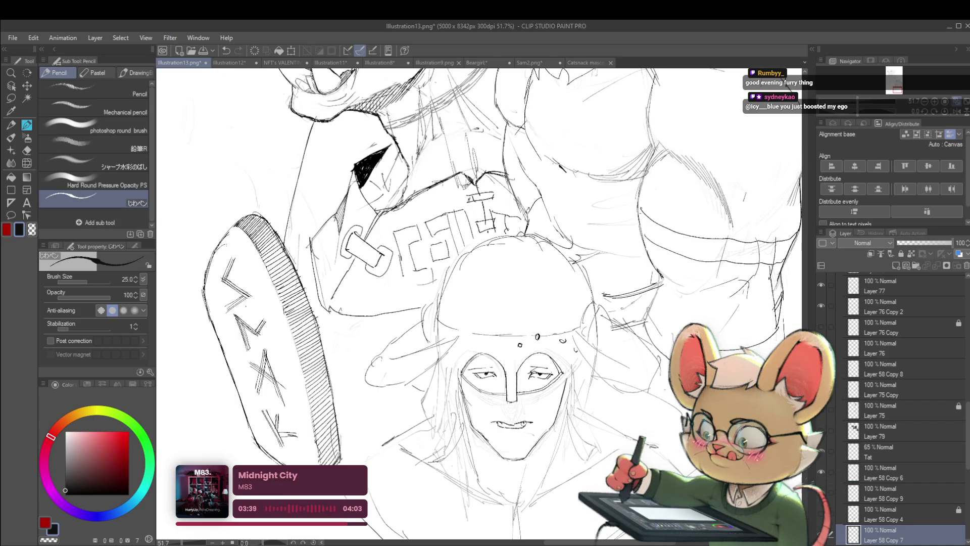
{"action": "scroll", "coordinate": [480, 304], "scroll_direction": "down", "scroll_amount": 2}
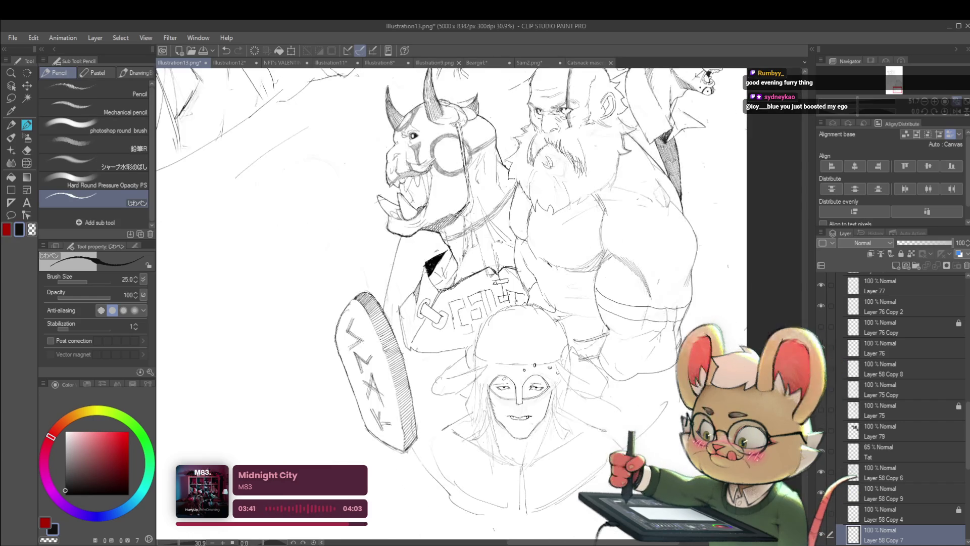
{"action": "scroll", "coordinate": [506, 354], "scroll_direction": "up", "scroll_amount": 3}
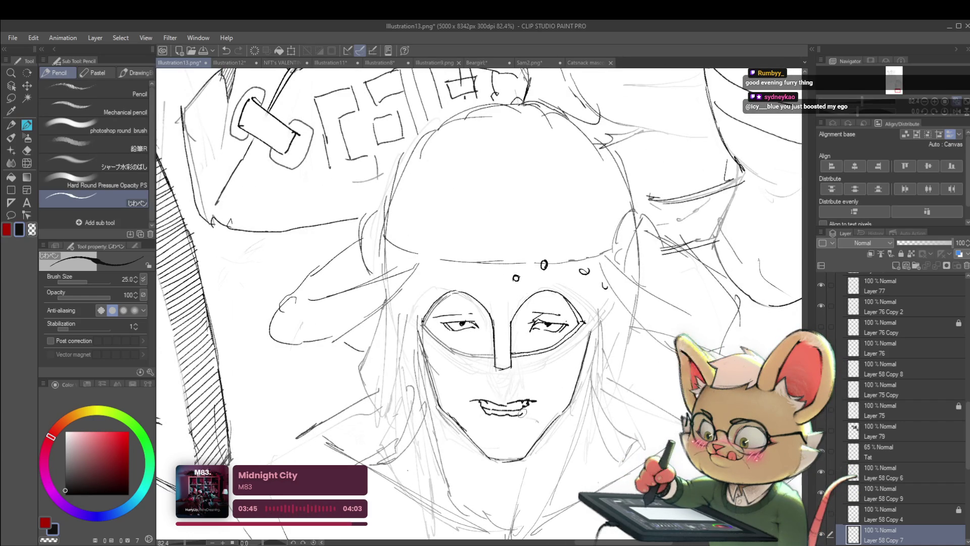
{"action": "scroll", "coordinate": [528, 404], "scroll_direction": "down", "scroll_amount": 3}
{"action": "scroll", "coordinate": [525, 379], "scroll_direction": "down", "scroll_amount": 1}
{"action": "scroll", "coordinate": [522, 395], "scroll_direction": "up", "scroll_amount": 3}
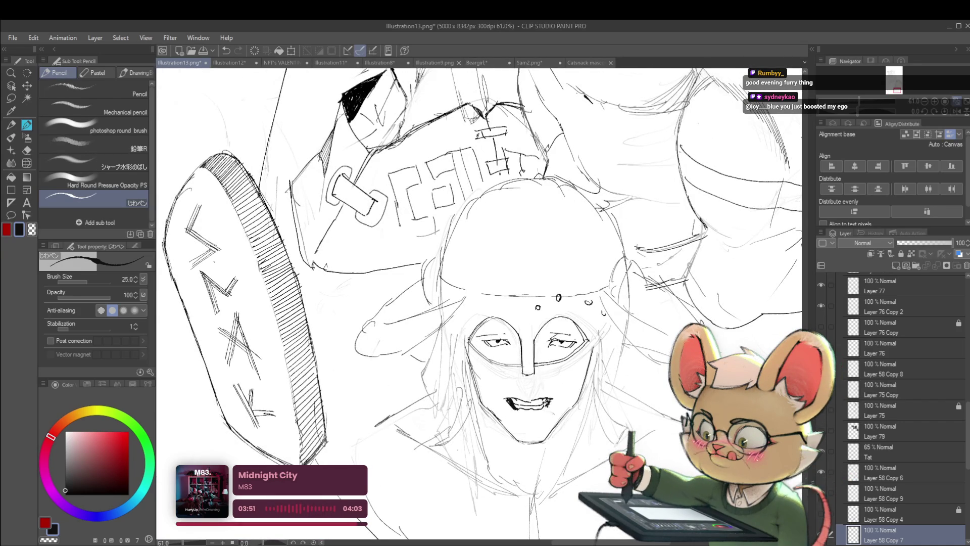
{"action": "left_click_drag", "start_coordinate": [545, 402], "coordinate": [547, 411]}
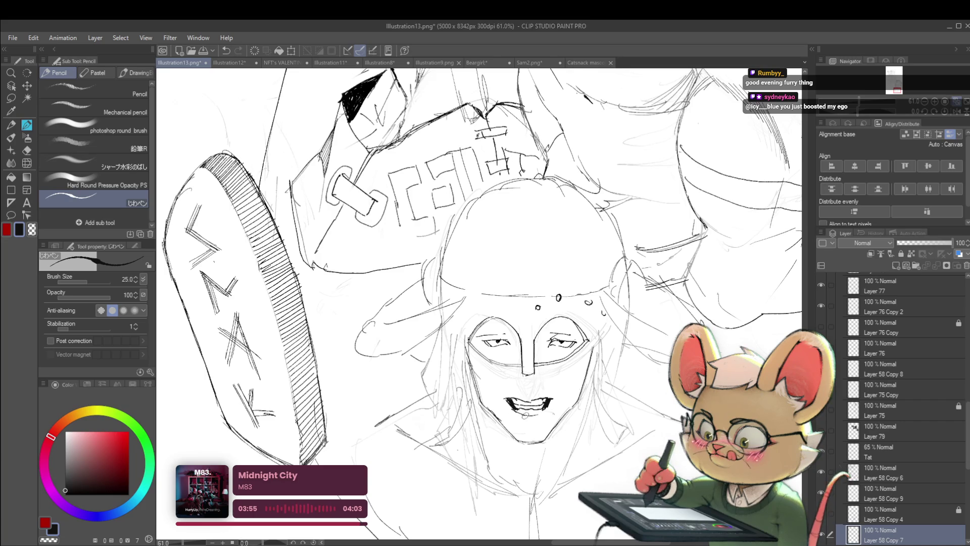
{"action": "scroll", "coordinate": [536, 324], "scroll_direction": "down", "scroll_amount": 3}
{"action": "scroll", "coordinate": [546, 313], "scroll_direction": "up", "scroll_amount": 3}
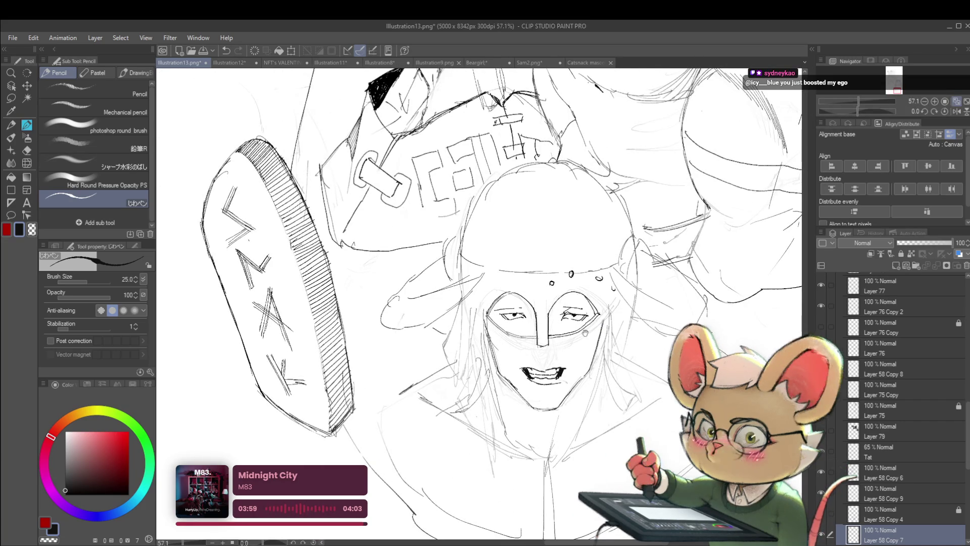
{"action": "scroll", "coordinate": [500, 304], "scroll_direction": "down", "scroll_amount": 1}
- Zoom in on the face, try a nose stroke below the mask, undo it, then zoom out
{"action": "left_click_drag", "start_coordinate": [604, 370], "coordinate": [600, 309]}
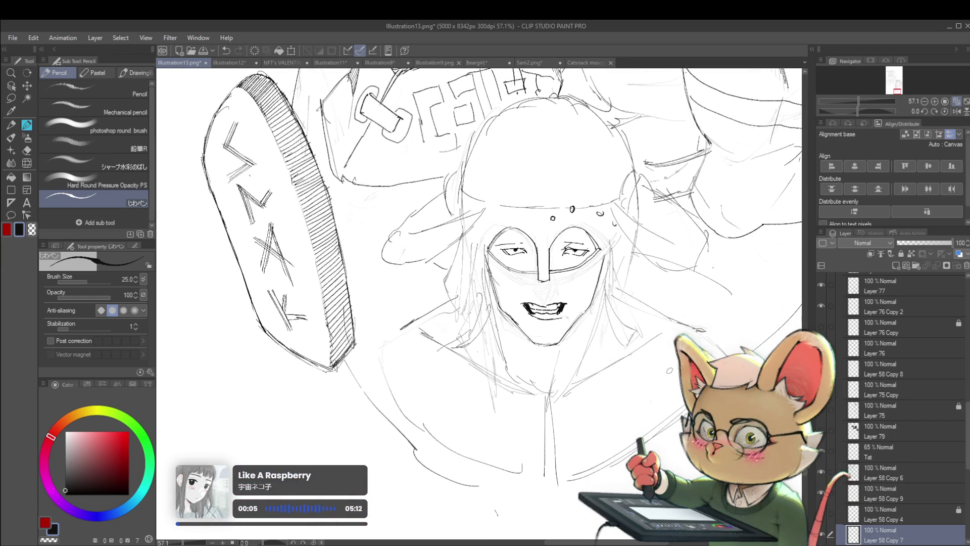
{"action": "left_click", "coordinate": [558, 295]}
{"action": "left_click_drag", "start_coordinate": [522, 277], "coordinate": [537, 297]}
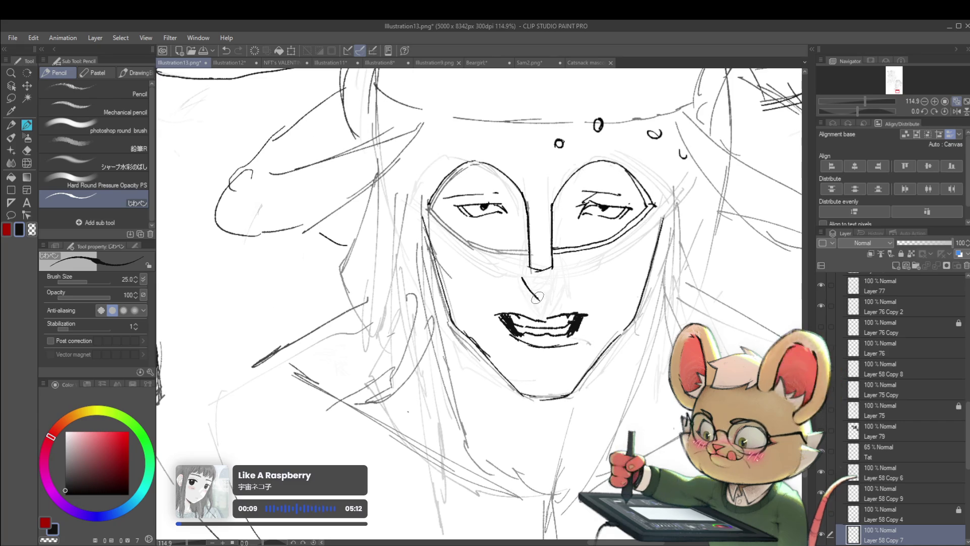
{"action": "key", "text": "ctrl+z"}
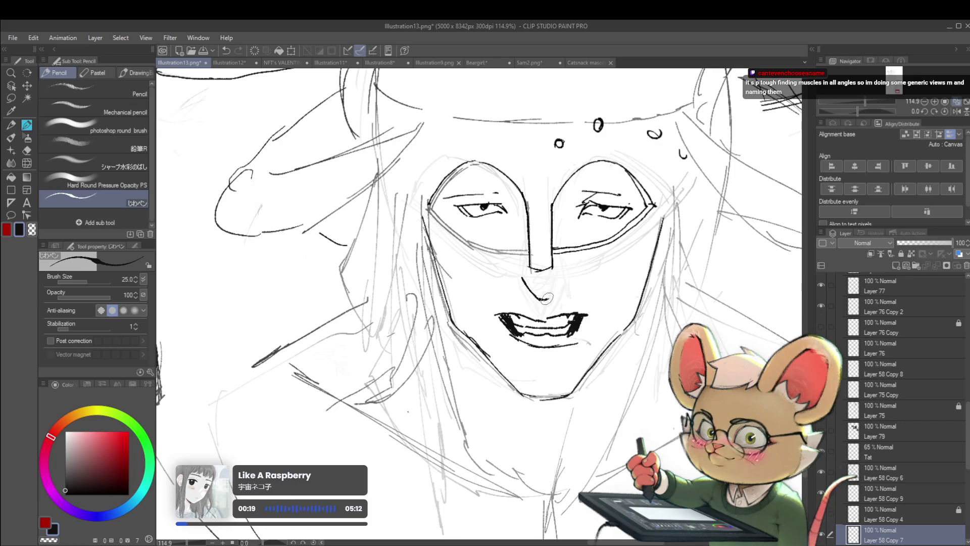
{"action": "scroll", "coordinate": [548, 255], "scroll_direction": "down", "scroll_amount": 3}
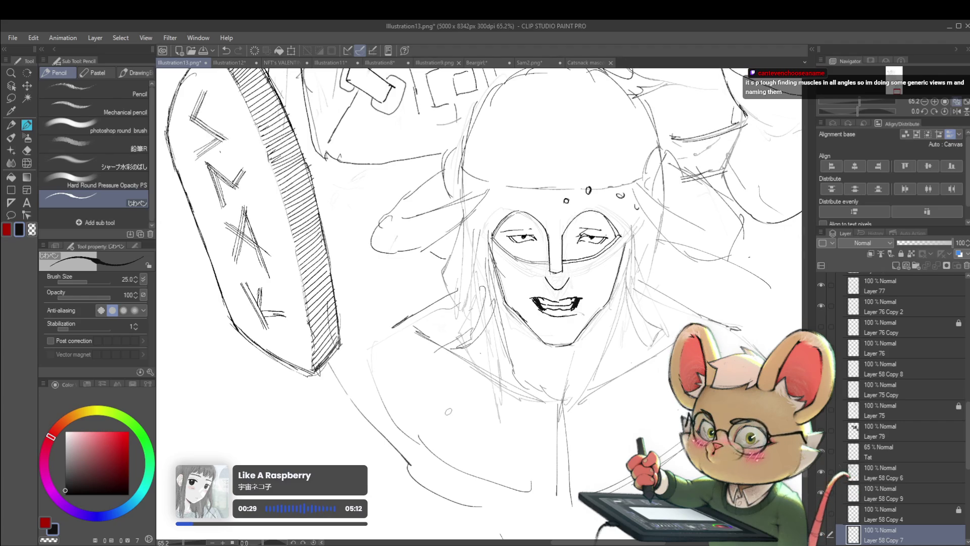
{"action": "scroll", "coordinate": [565, 286], "scroll_direction": "up", "scroll_amount": 3}
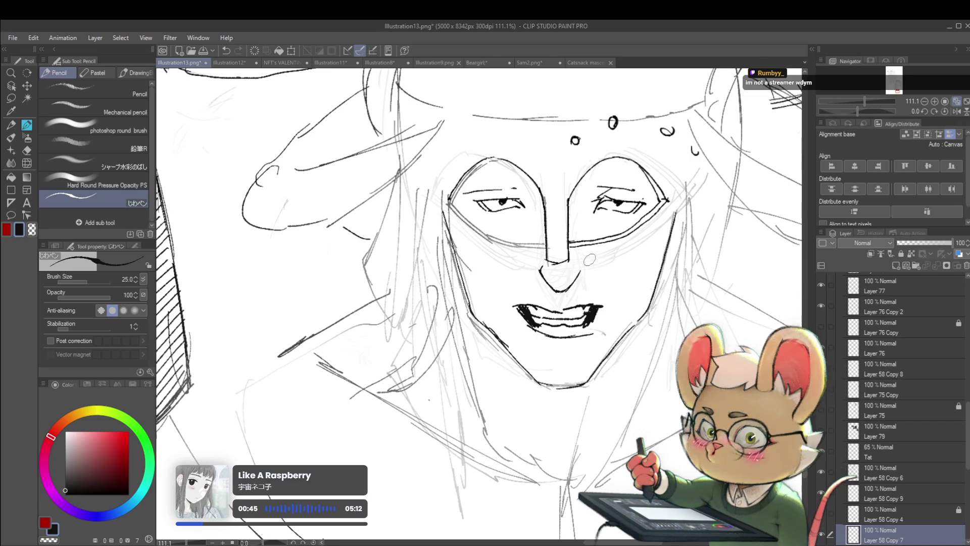
{"action": "scroll", "coordinate": [577, 259], "scroll_direction": "down", "scroll_amount": 6}
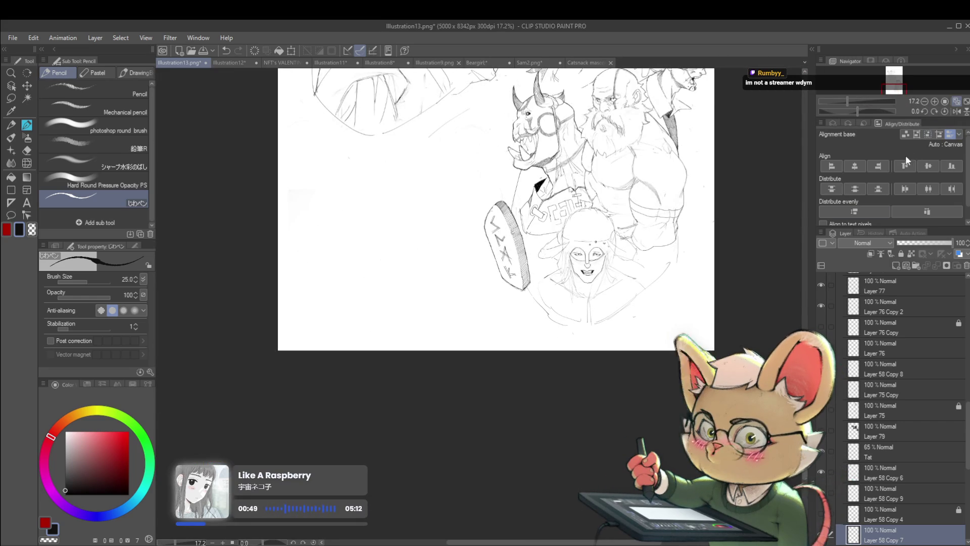
- Check the drawing mirrored, flip back, and ink the mask's lower-right edge toward the nose
{"action": "left_click", "coordinate": [956, 111]}
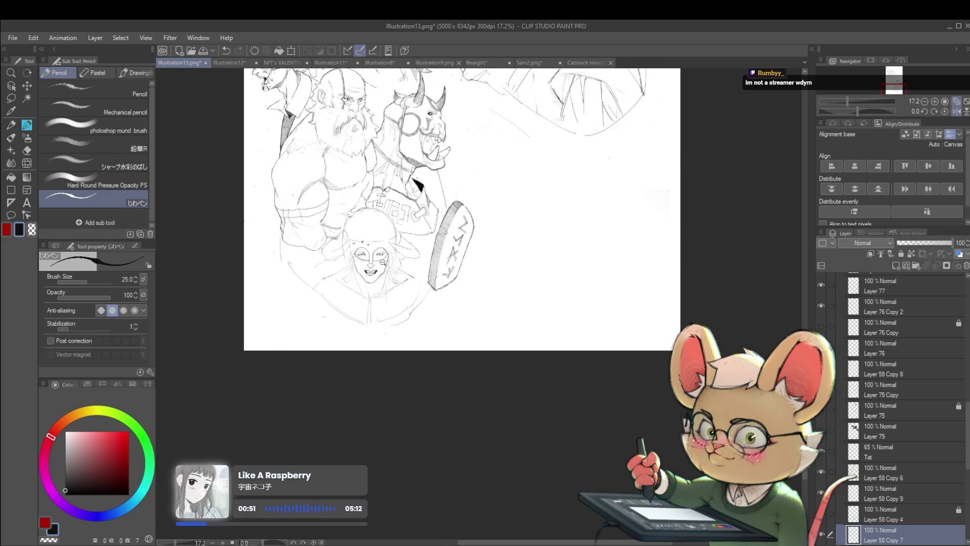
{"action": "scroll", "coordinate": [384, 260], "scroll_direction": "up", "scroll_amount": 4}
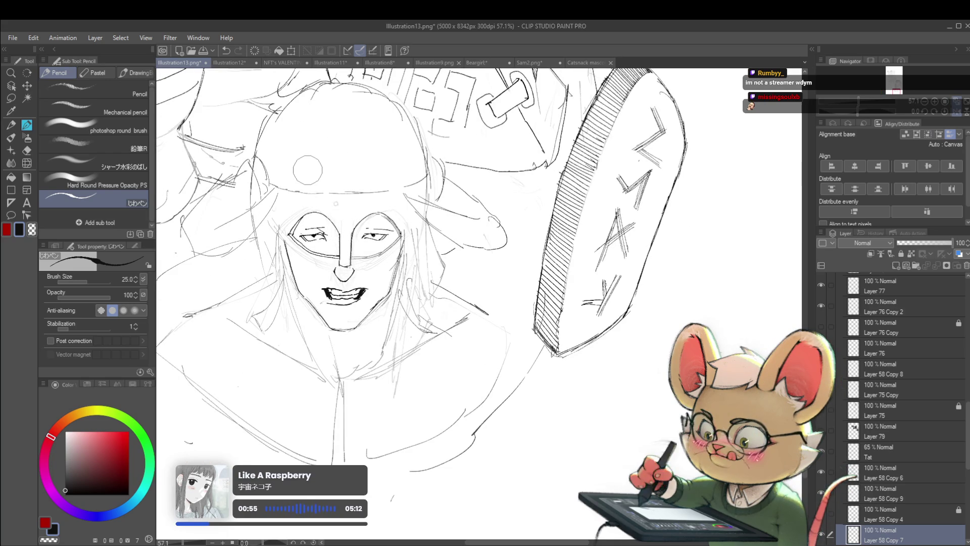
{"action": "left_click", "coordinate": [957, 111]}
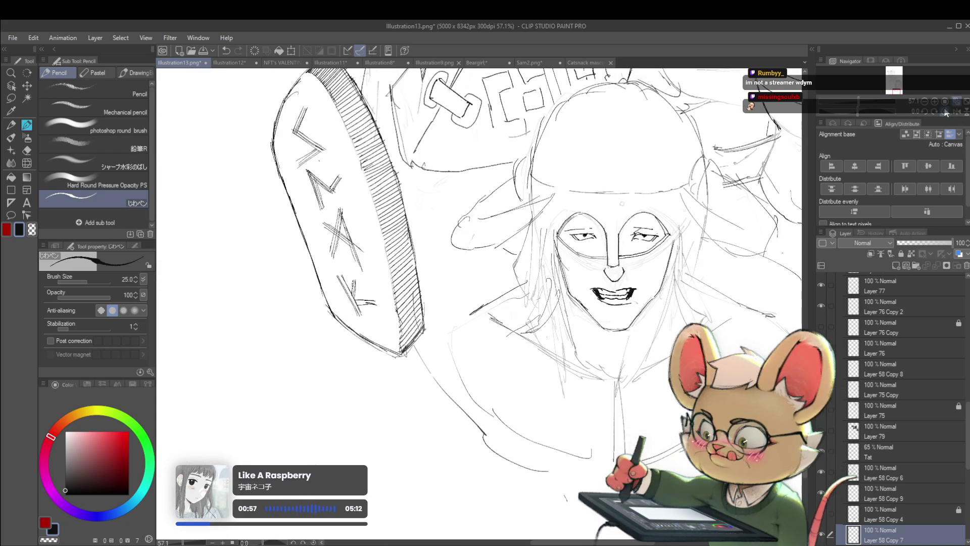
{"action": "left_click_drag", "start_coordinate": [664, 190], "coordinate": [641, 192]}
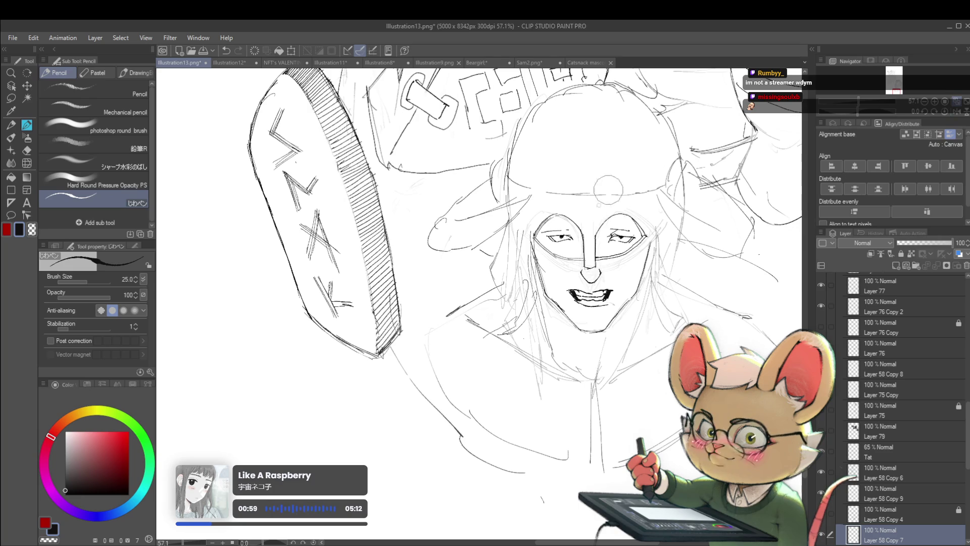
{"action": "scroll", "coordinate": [629, 198], "scroll_direction": "up", "scroll_amount": 2}
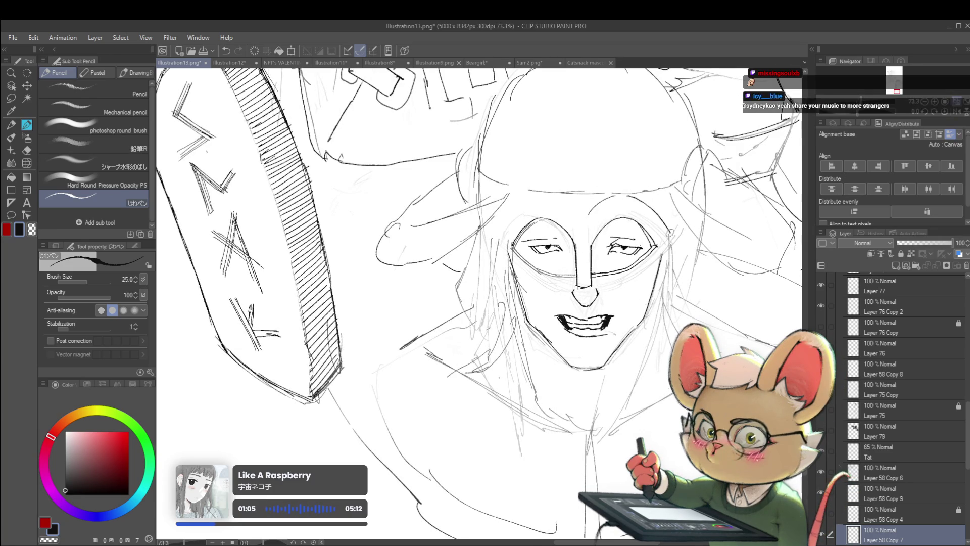
{"action": "mouse_move", "coordinate": [672, 235]}
{"action": "left_mouse_down"}
{"action": "mouse_move", "coordinate": [637, 277]}
{"action": "mouse_move", "coordinate": [597, 286]}
{"action": "left_mouse_up"}
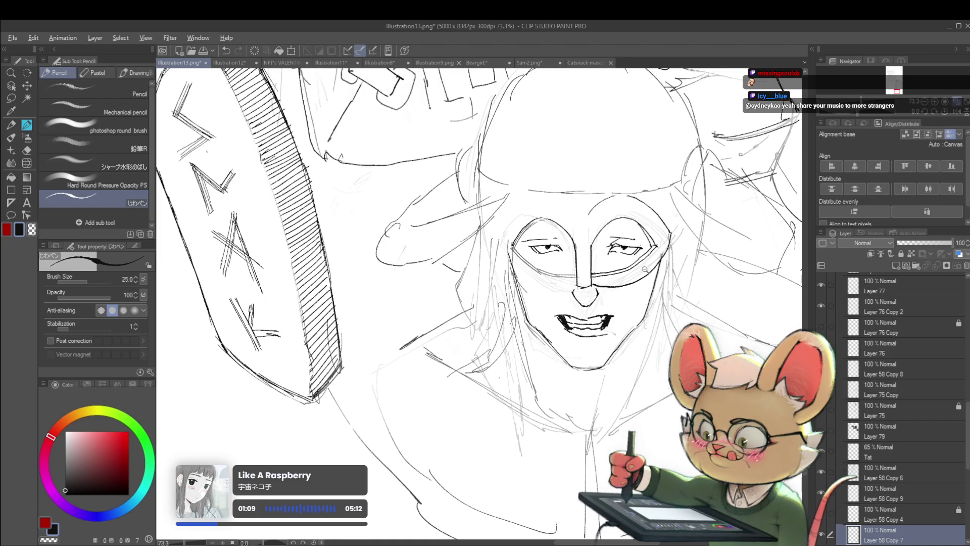
{"action": "scroll", "coordinate": [642, 268], "scroll_direction": "down", "scroll_amount": 5}
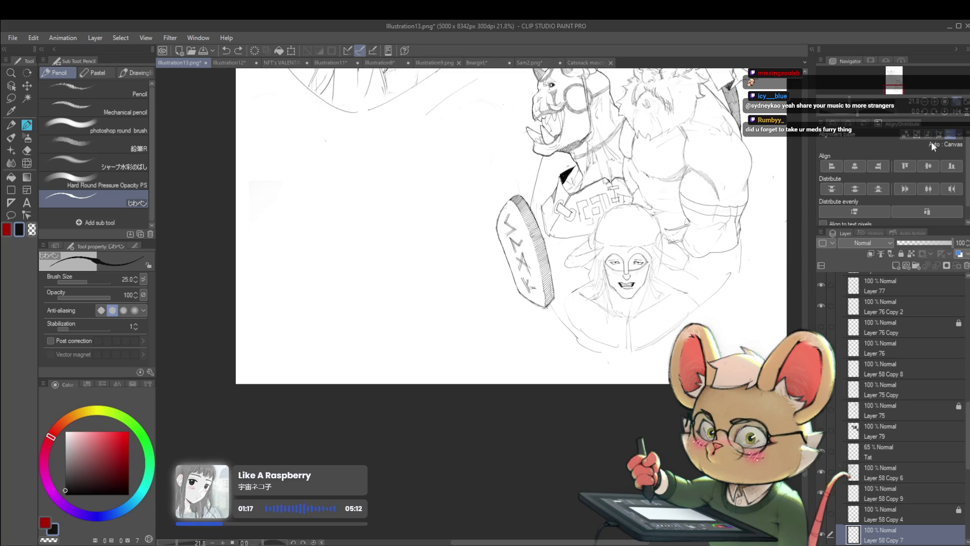
- Mirror the view again to check the mask and re-centre the masked face
{"action": "left_click", "coordinate": [956, 112]}
{"action": "scroll", "coordinate": [326, 281], "scroll_direction": "up", "scroll_amount": 4}
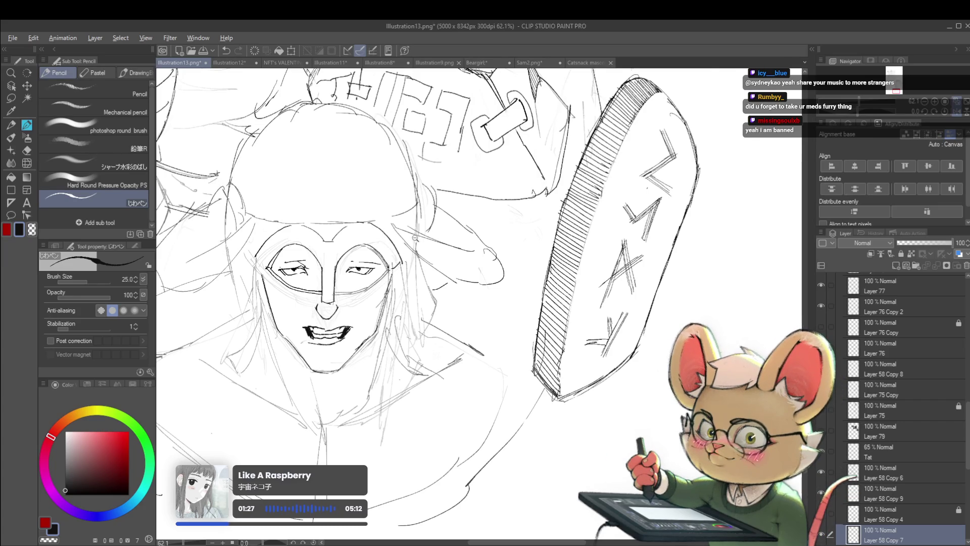
{"action": "scroll", "coordinate": [412, 235], "scroll_direction": "down", "scroll_amount": 5}
{"action": "scroll", "coordinate": [409, 242], "scroll_direction": "up", "scroll_amount": 4}
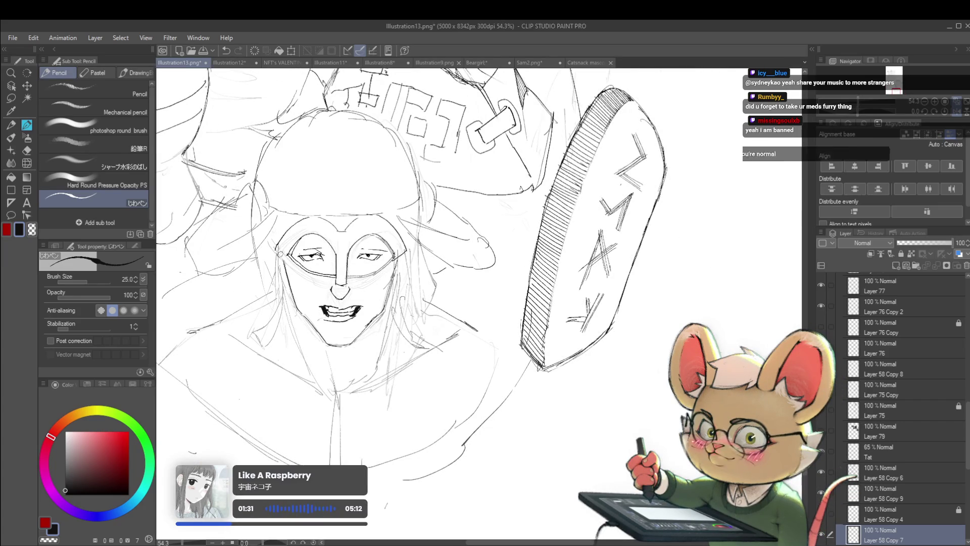
{"action": "scroll", "coordinate": [375, 248], "scroll_direction": "down", "scroll_amount": 5}
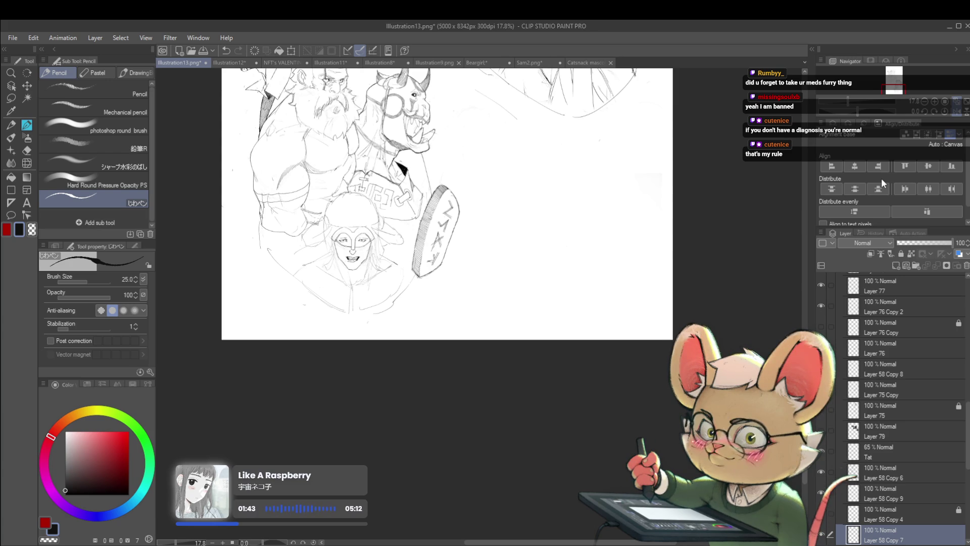
{"action": "scroll", "coordinate": [349, 237], "scroll_direction": "up", "scroll_amount": 5}
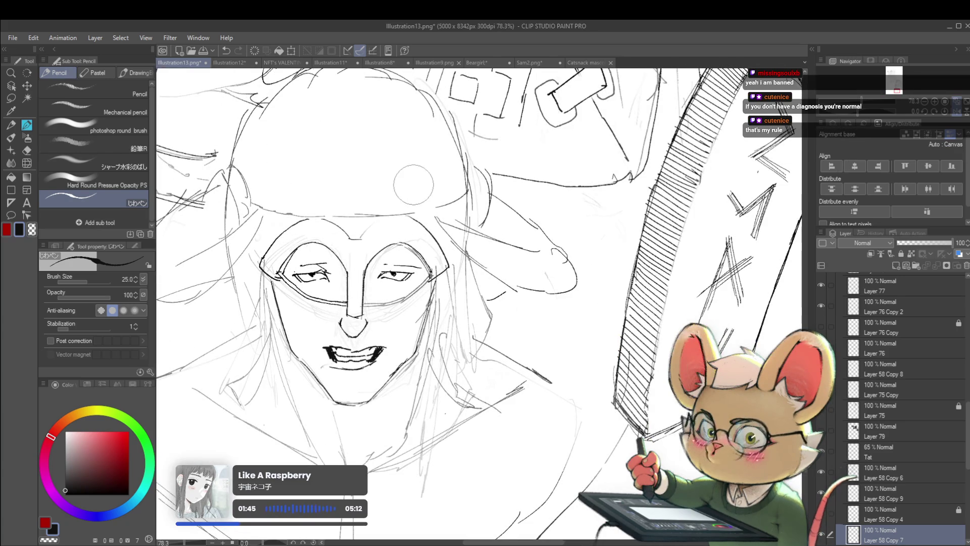
{"action": "left_click_drag", "start_coordinate": [413, 185], "coordinate": [517, 185]}
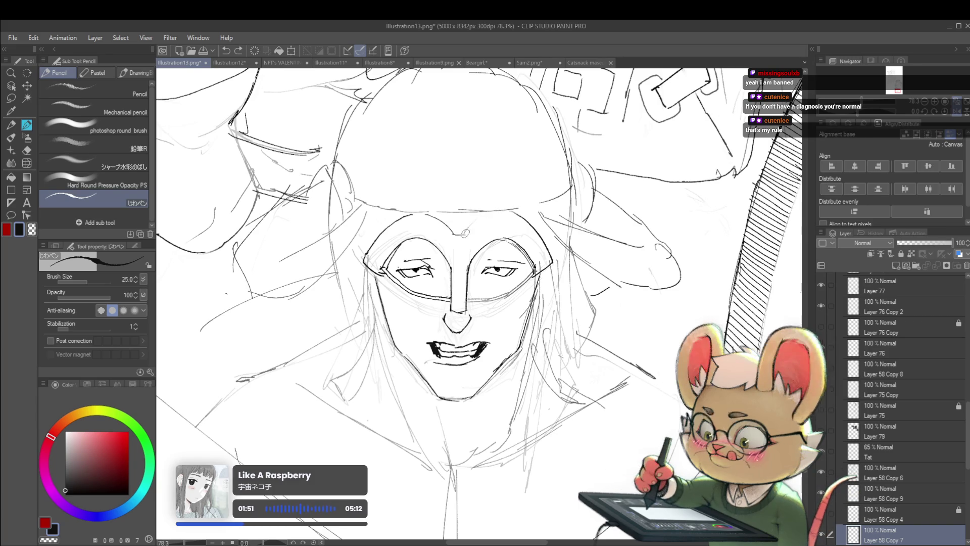
{"action": "scroll", "coordinate": [492, 213], "scroll_direction": "down", "scroll_amount": 5}
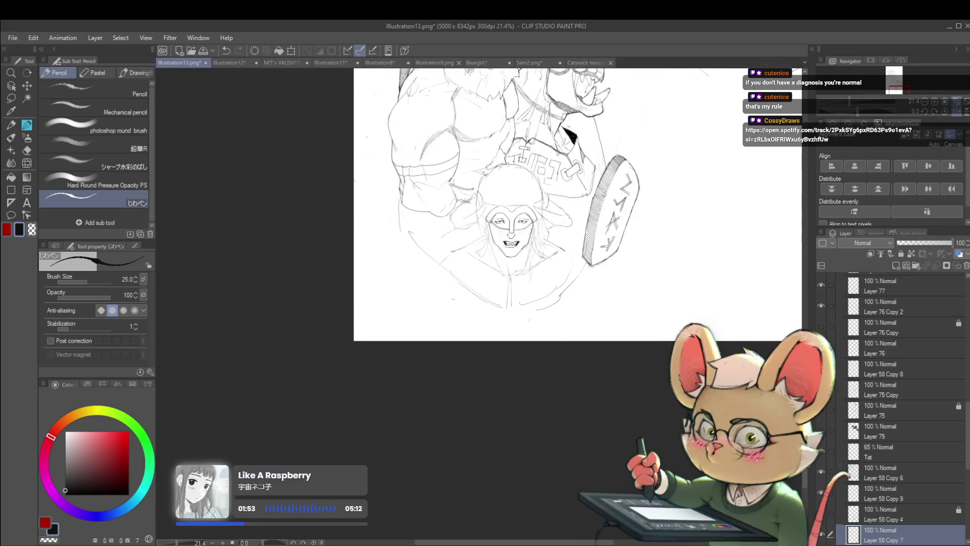
{"action": "scroll", "coordinate": [486, 203], "scroll_direction": "up", "scroll_amount": 4}
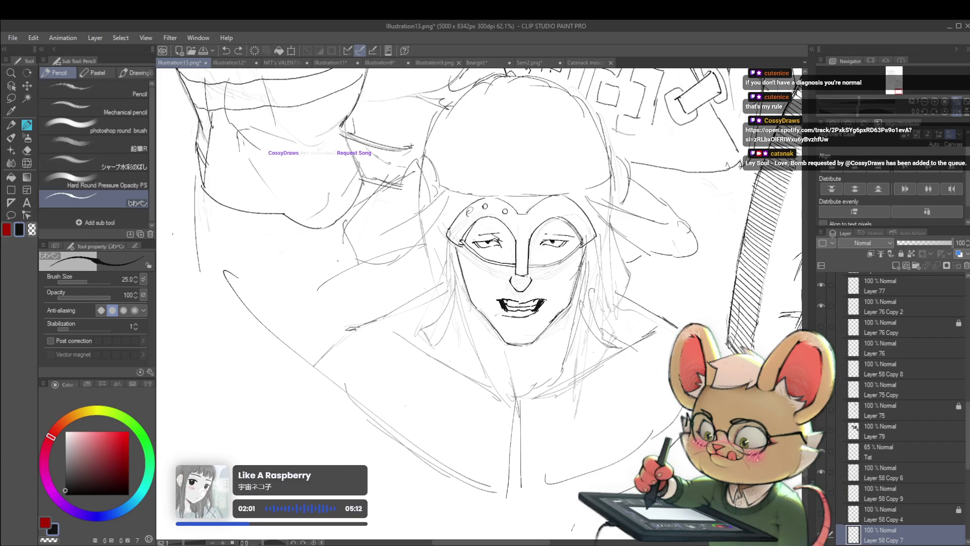
{"action": "scroll", "coordinate": [492, 175], "scroll_direction": "down", "scroll_amount": 4}
- Draw a round gem at the centre of the helmet mask
{"action": "scroll", "coordinate": [492, 174], "scroll_direction": "up", "scroll_amount": 3}
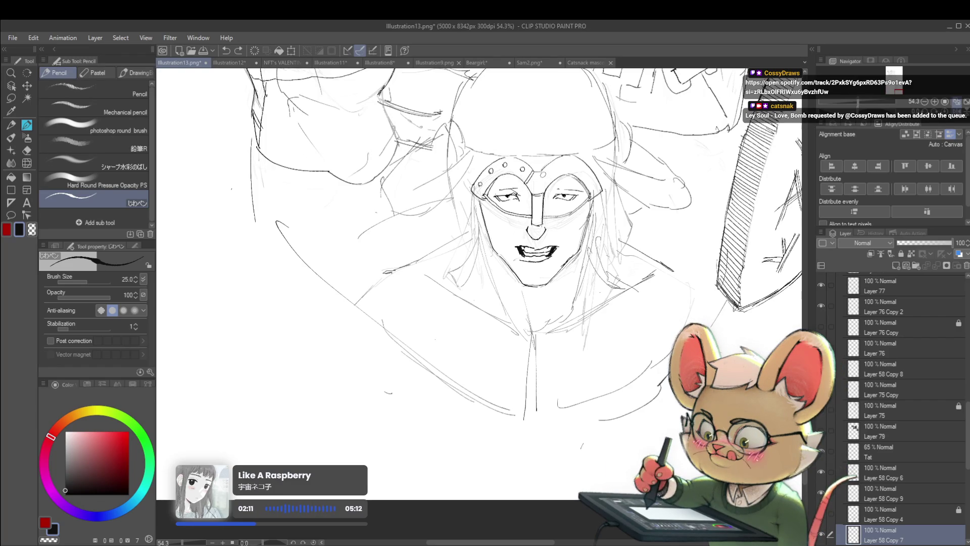
{"action": "scroll", "coordinate": [540, 182], "scroll_direction": "up", "scroll_amount": 2}
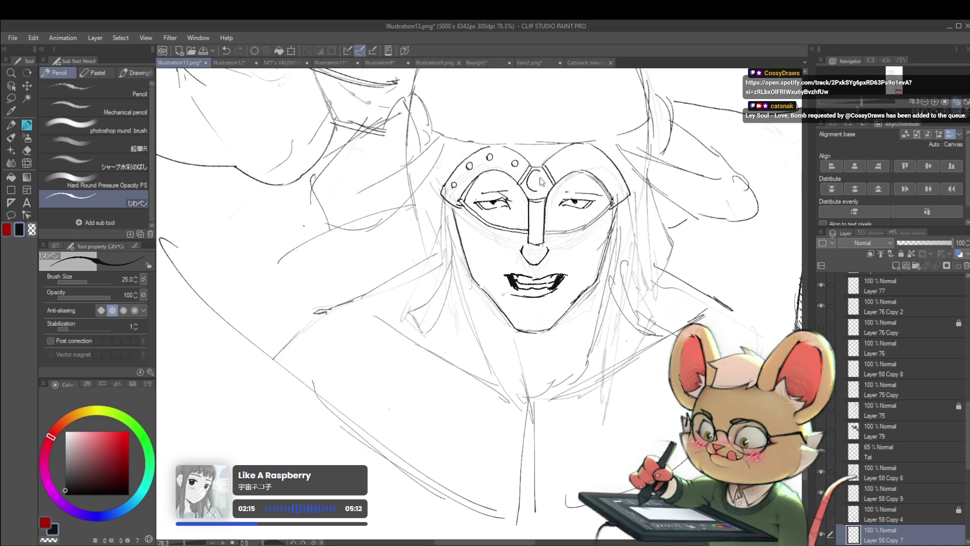
{"action": "mouse_move", "coordinate": [529, 185]}
{"action": "left_mouse_down"}
{"action": "mouse_move", "coordinate": [536, 170]}
{"action": "mouse_move", "coordinate": [544, 183]}
{"action": "mouse_move", "coordinate": [533, 180]}
{"action": "mouse_move", "coordinate": [543, 174]}
{"action": "left_mouse_up"}
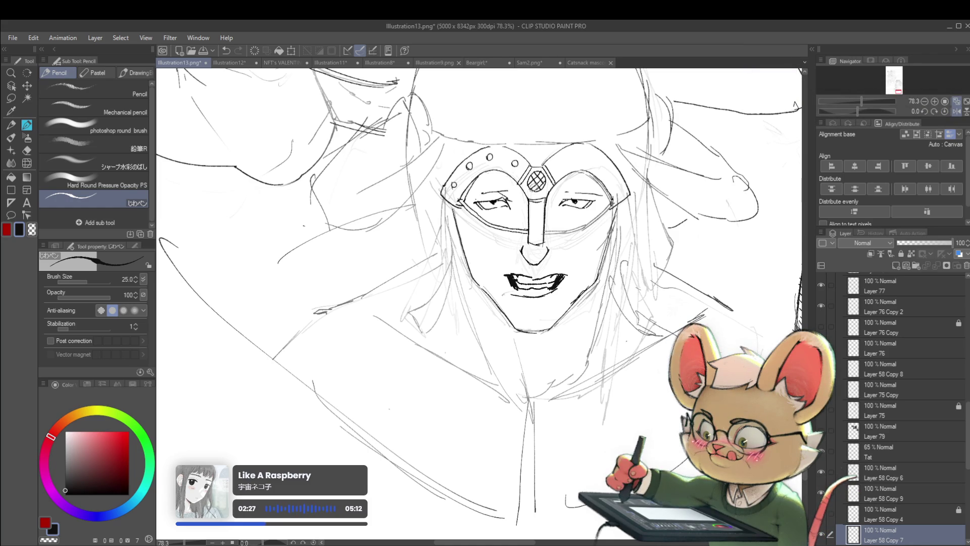
{"action": "scroll", "coordinate": [556, 140], "scroll_direction": "down", "scroll_amount": 5}
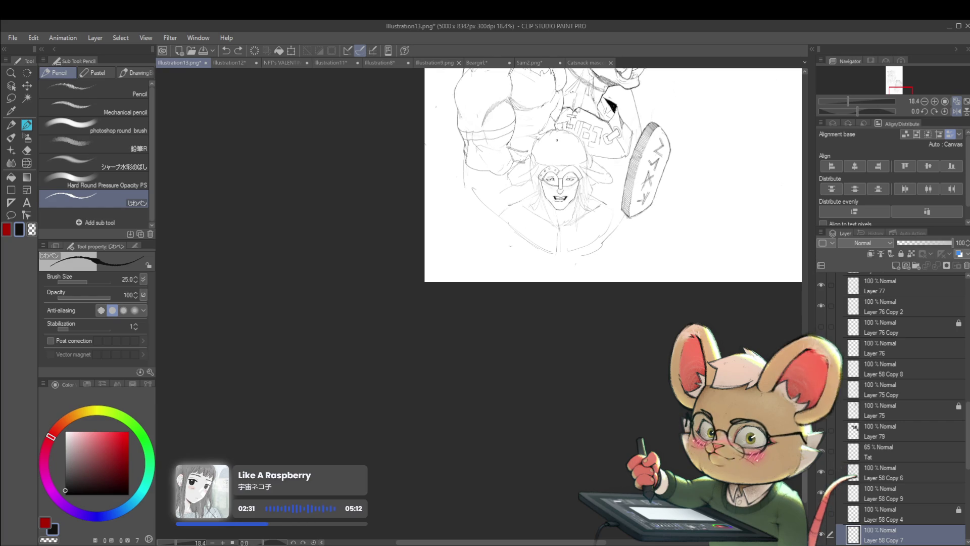
- Add rivets on the mask's right side, redrawing a misplaced helmet rivet slightly lower
{"action": "left_click_drag", "start_coordinate": [600, 178], "coordinate": [600, 214]}
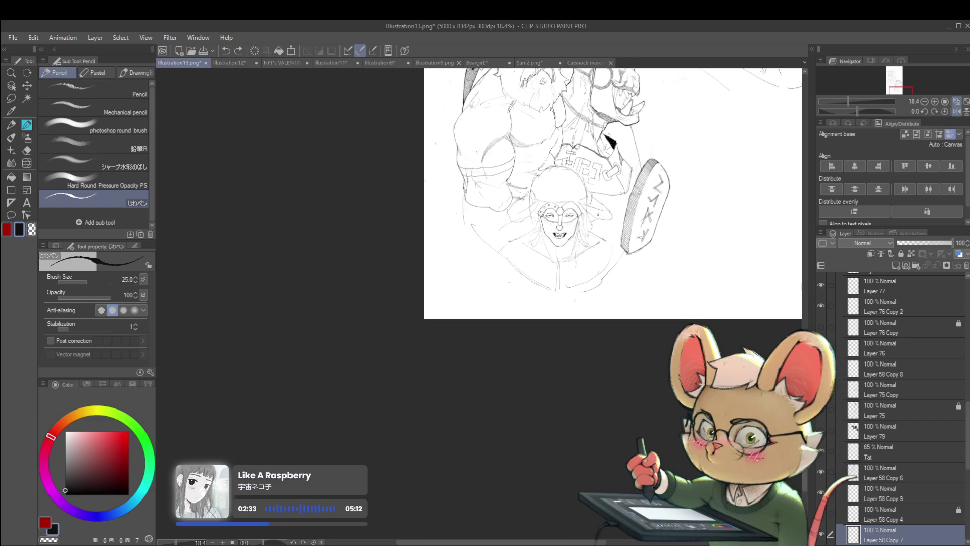
{"action": "scroll", "coordinate": [570, 190], "scroll_direction": "up", "scroll_amount": 3}
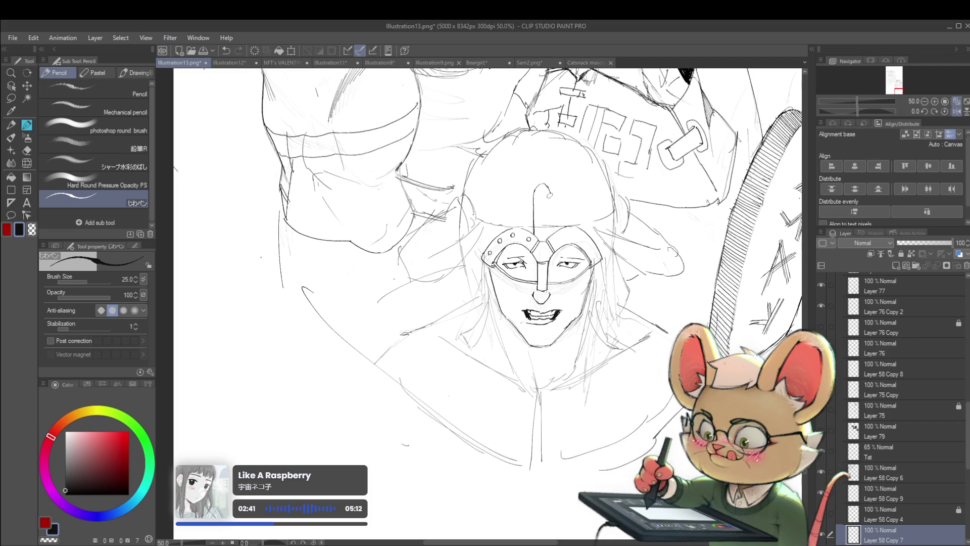
{"action": "scroll", "coordinate": [550, 213], "scroll_direction": "down", "scroll_amount": 4}
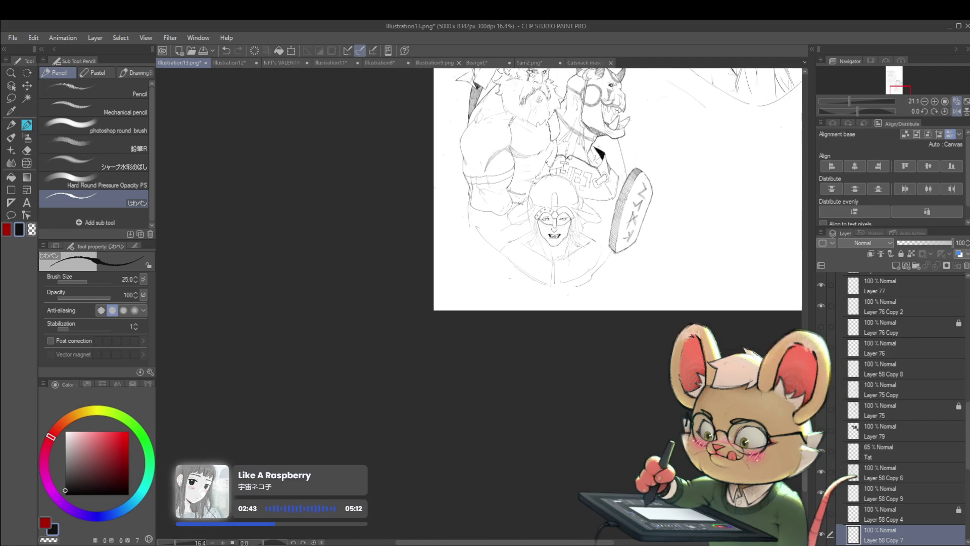
{"action": "scroll", "coordinate": [573, 220], "scroll_direction": "up", "scroll_amount": 4}
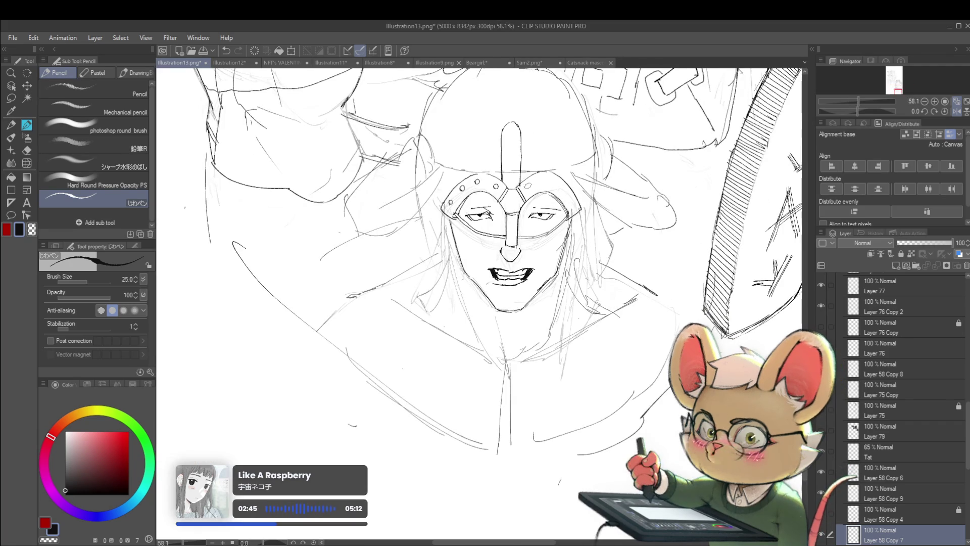
{"action": "left_click_drag", "start_coordinate": [529, 186], "coordinate": [529, 186]}
{"action": "left_click_drag", "start_coordinate": [539, 176], "coordinate": [540, 177]}
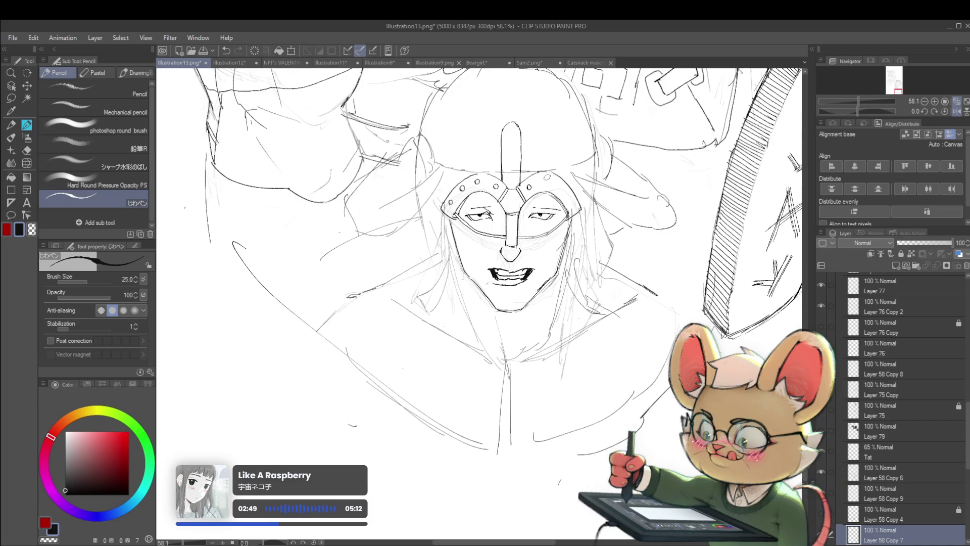
{"action": "key", "text": "ctrl+z"}
{"action": "left_click_drag", "start_coordinate": [543, 178], "coordinate": [571, 197]}
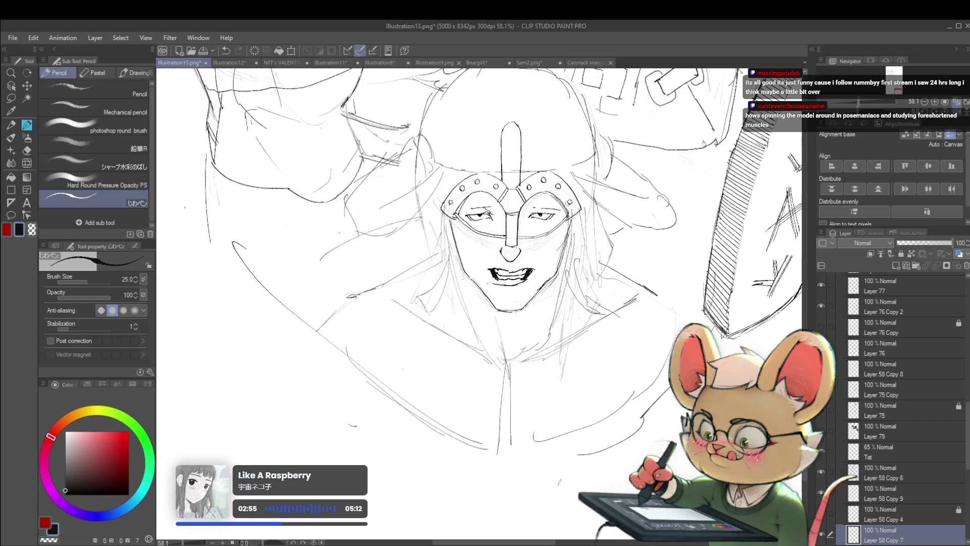
{"action": "scroll", "coordinate": [586, 177], "scroll_direction": "down", "scroll_amount": 4}
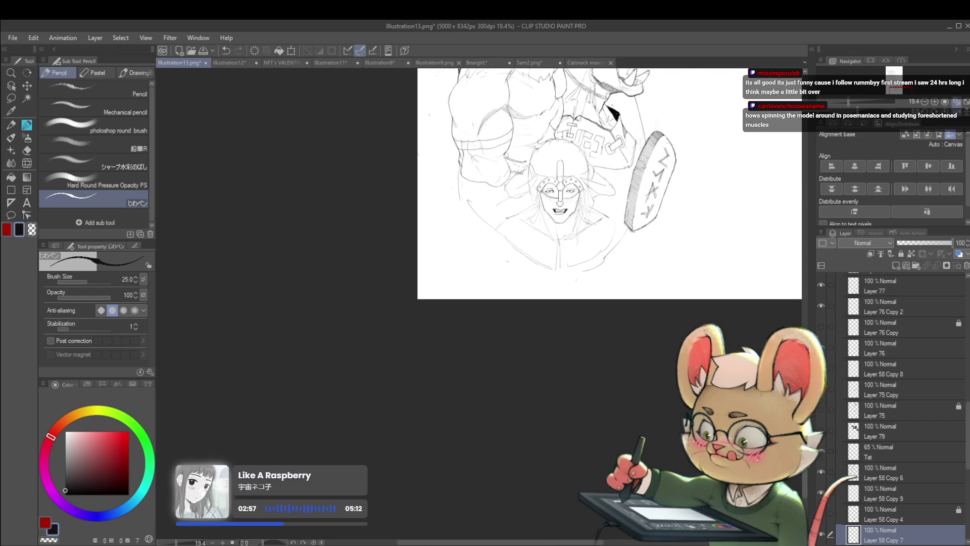
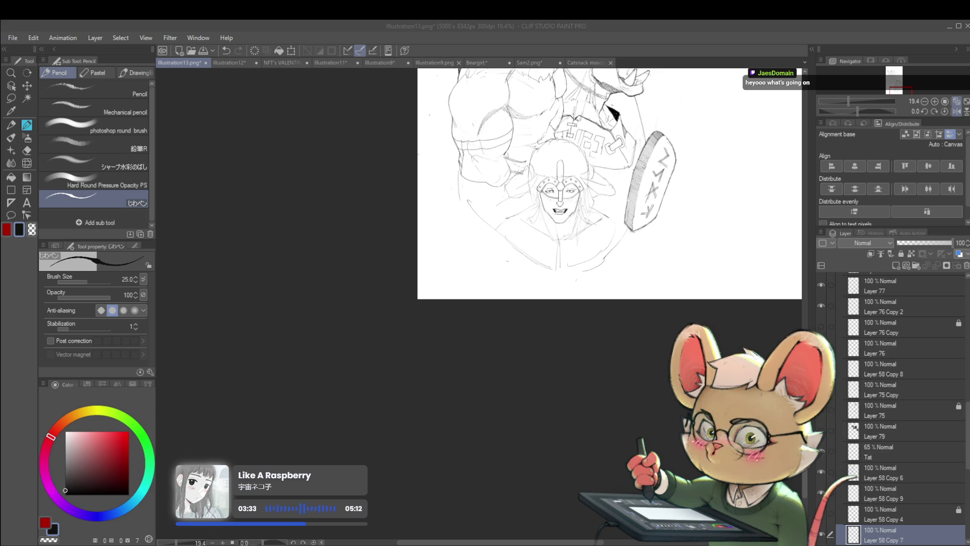
- Draw a pencil line down the warrior's neck, replacing a faint stroke below the face
{"action": "scroll", "coordinate": [558, 225], "scroll_direction": "up", "scroll_amount": 3}
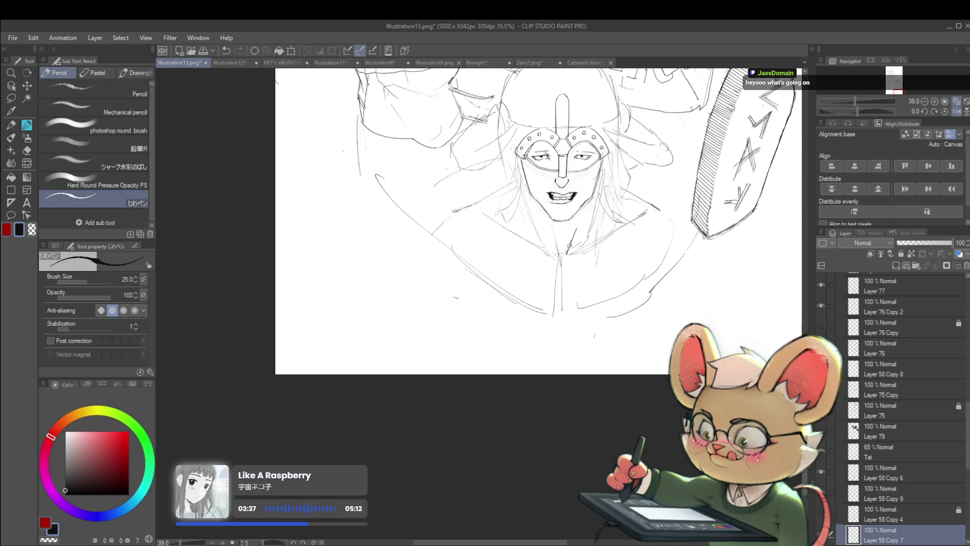
{"action": "left_click_drag", "start_coordinate": [580, 223], "coordinate": [567, 252]}
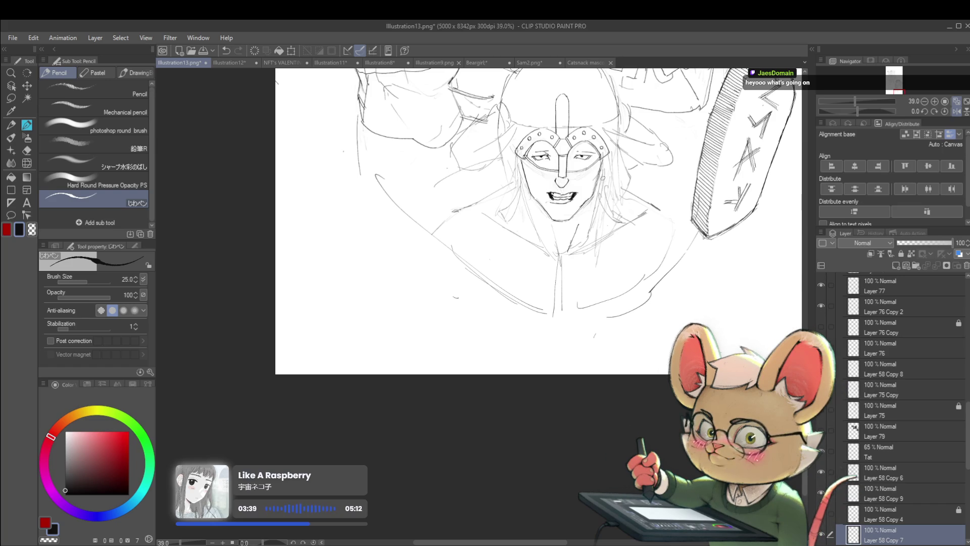
{"action": "key", "text": "ctrl+z"}
{"action": "left_click_drag", "start_coordinate": [598, 202], "coordinate": [593, 229]}
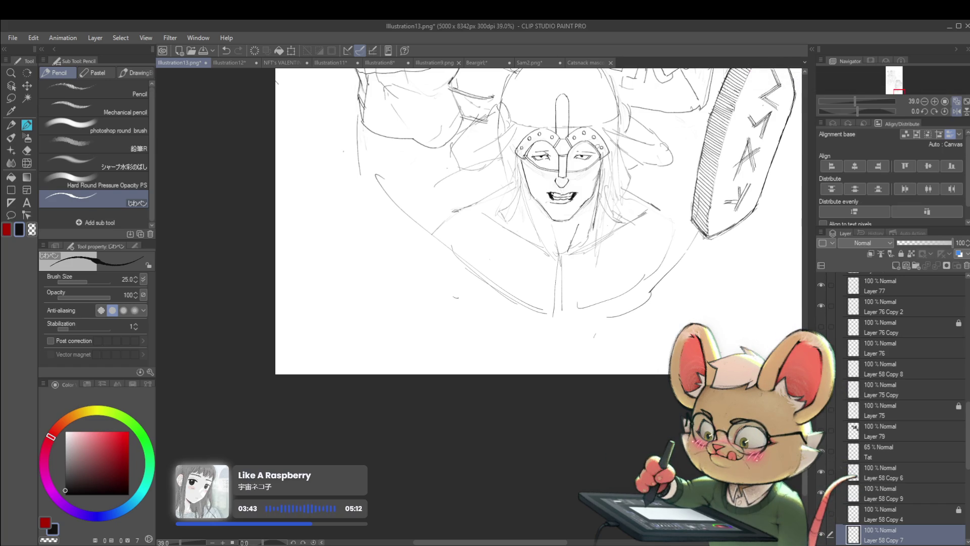
{"action": "scroll", "coordinate": [609, 216], "scroll_direction": "down", "scroll_amount": 3}
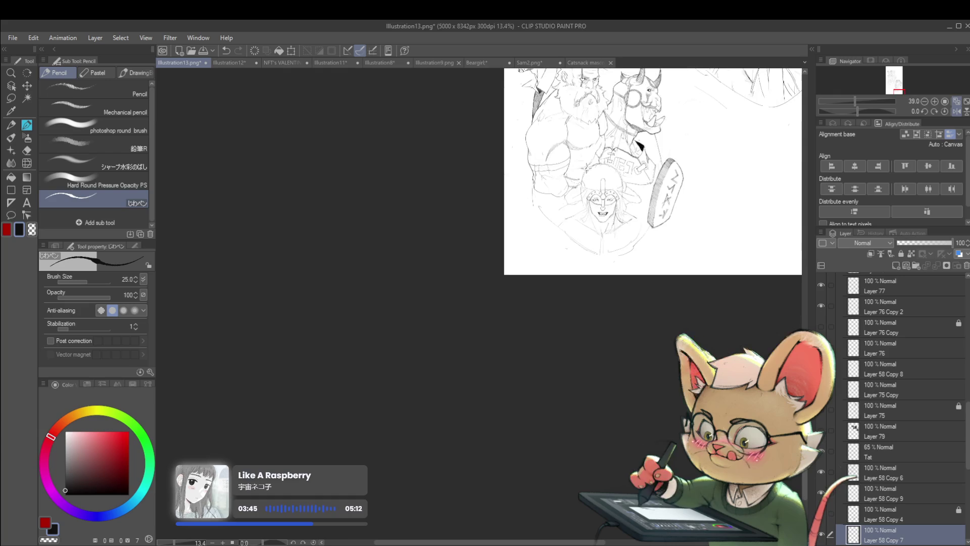
{"action": "scroll", "coordinate": [618, 199], "scroll_direction": "up", "scroll_amount": 3}
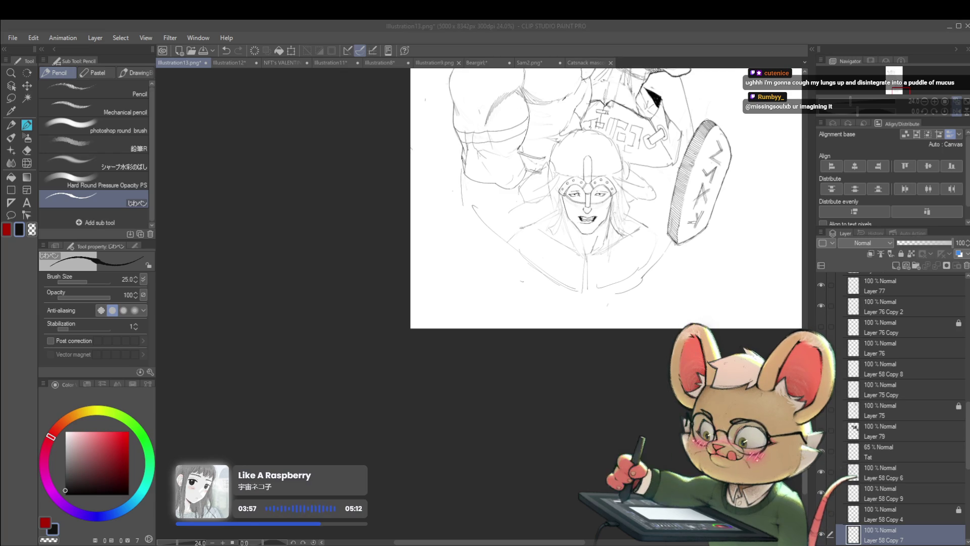
{"action": "left_click", "coordinate": [563, 208]}
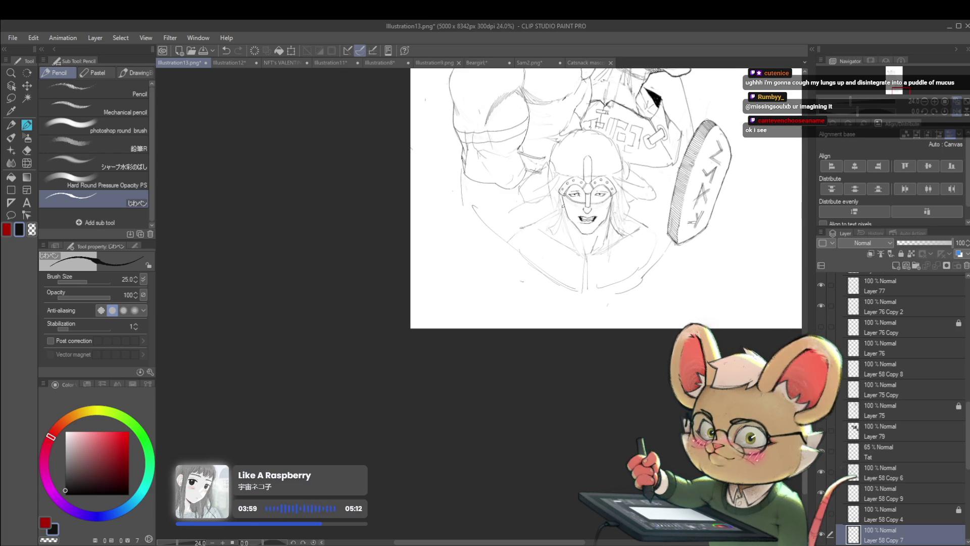
- Add a short chest line below the face and restore the curved stroke at lower left
{"action": "scroll", "coordinate": [576, 221], "scroll_direction": "up", "scroll_amount": 3}
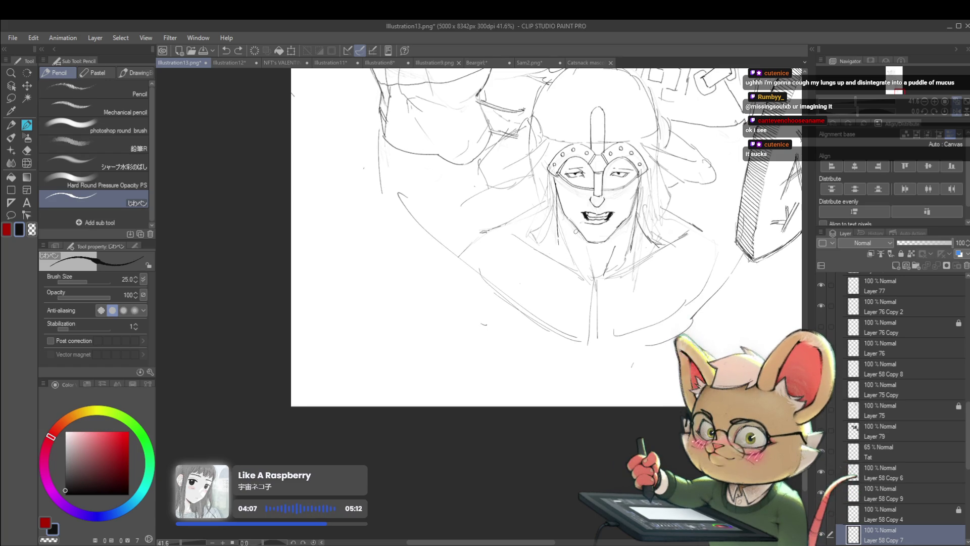
{"action": "key", "text": "ctrl+z"}
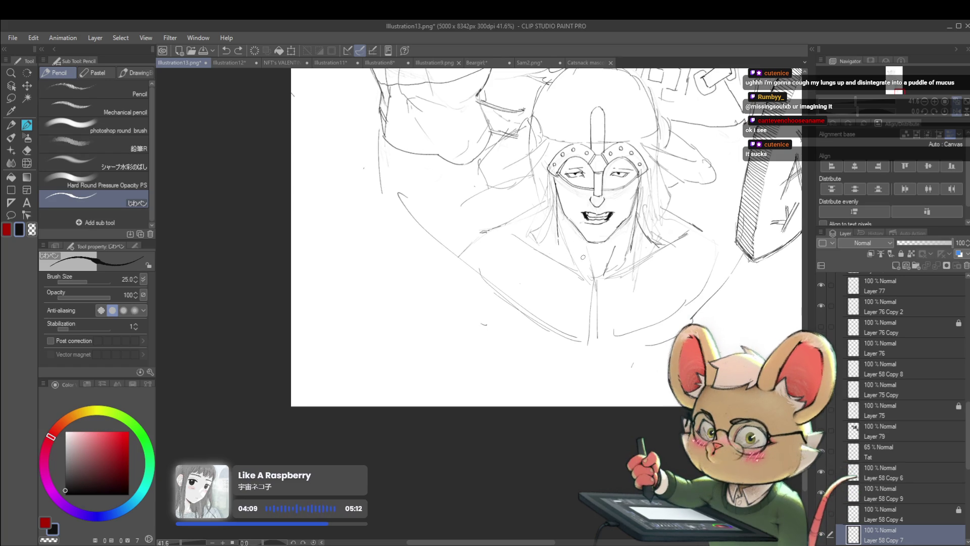
{"action": "left_click_drag", "start_coordinate": [581, 241], "coordinate": [589, 264]}
{"action": "scroll", "coordinate": [589, 264], "scroll_direction": "down", "scroll_amount": 2}
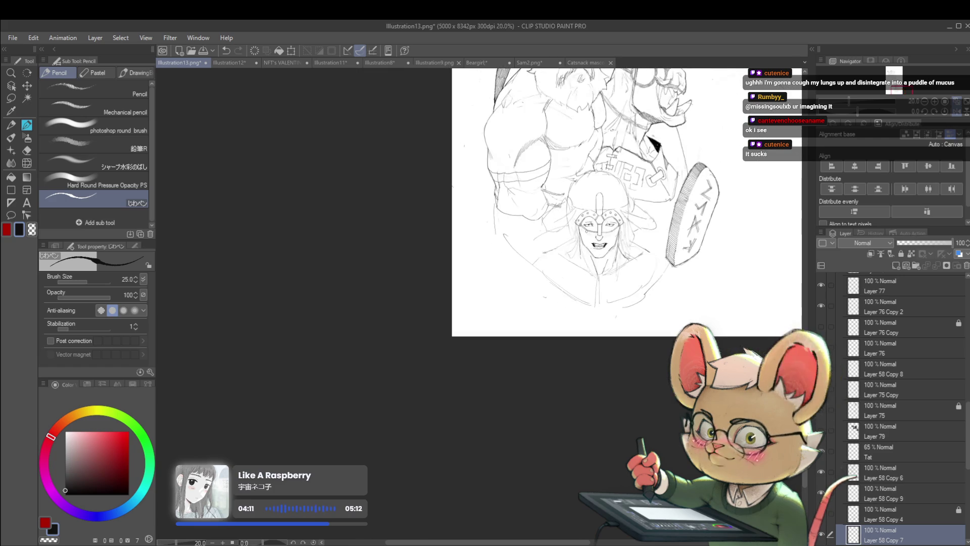
{"action": "scroll", "coordinate": [581, 276], "scroll_direction": "down", "scroll_amount": 3}
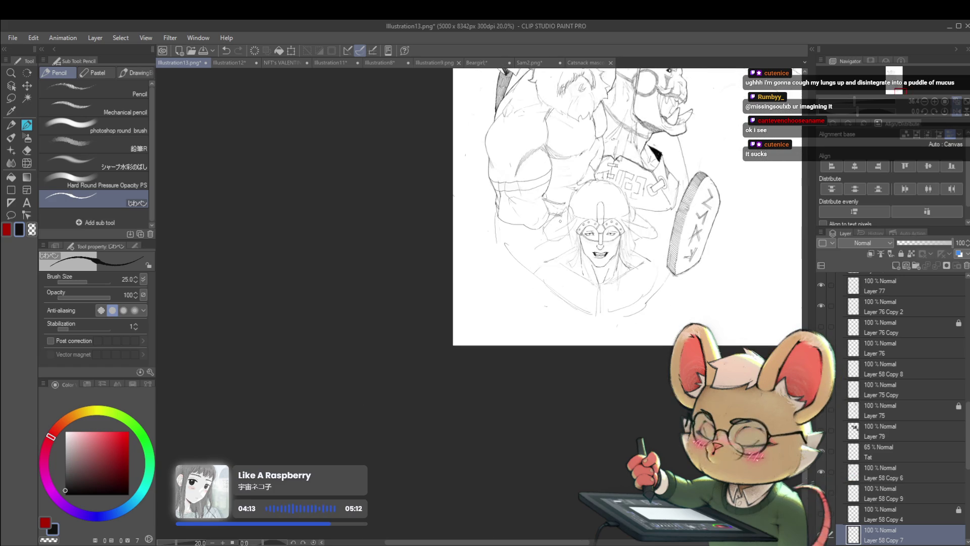
{"action": "scroll", "coordinate": [586, 283], "scroll_direction": "up", "scroll_amount": 5}
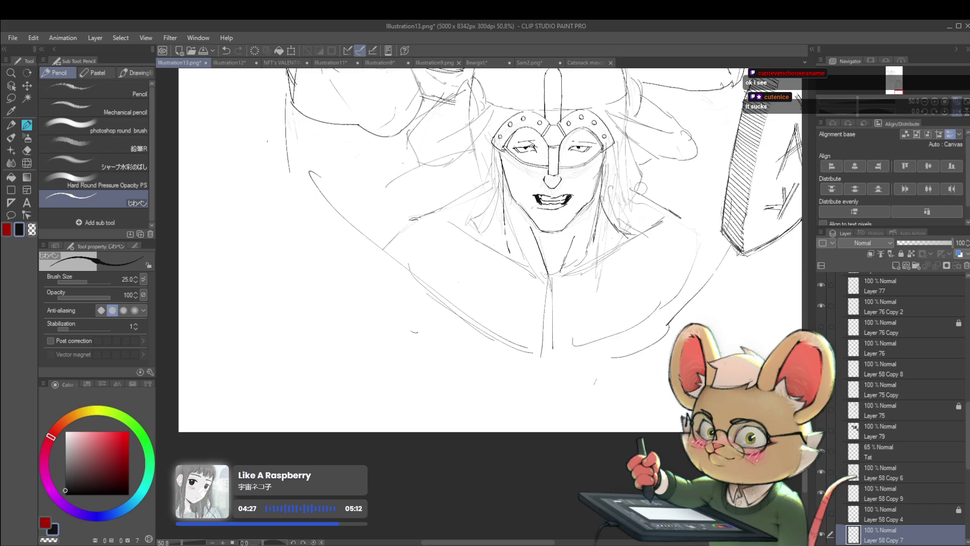
{"action": "mouse_move", "coordinate": [381, 344]}
{"action": "left_mouse_down"}
{"action": "mouse_move", "coordinate": [423, 327]}
{"action": "mouse_move", "coordinate": [376, 359]}
{"action": "mouse_move", "coordinate": [407, 336]}
{"action": "left_mouse_up"}
{"action": "key", "text": "ctrl+z"}
{"action": "key", "text": "ctrl+z"}
{"action": "left_click_drag", "start_coordinate": [360, 315], "coordinate": [435, 306]}
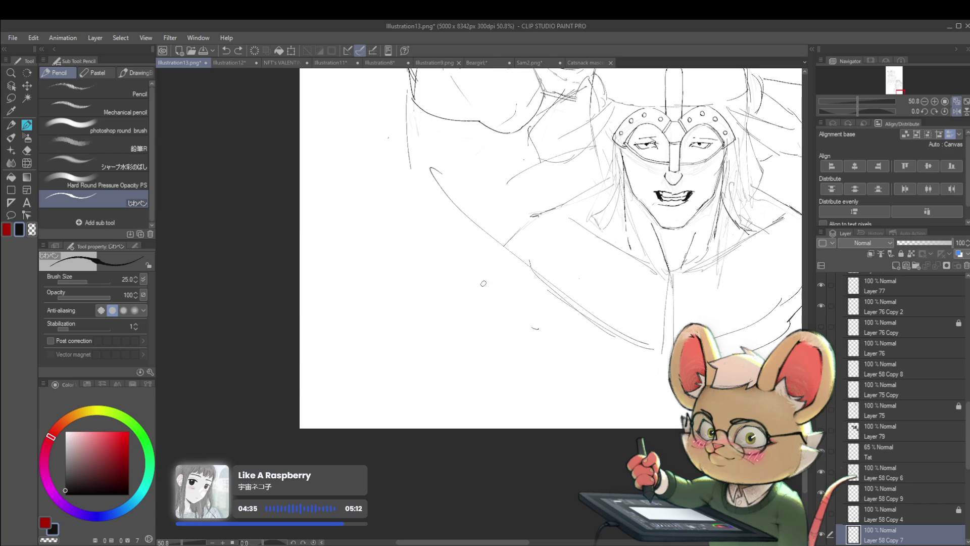
- Sketch a leaf shape at lower left from an arc closed by a lower curve
{"action": "mouse_move", "coordinate": [458, 276]}
{"action": "left_mouse_down"}
{"action": "mouse_move", "coordinate": [412, 284]}
{"action": "mouse_move", "coordinate": [391, 303]}
{"action": "left_mouse_up"}
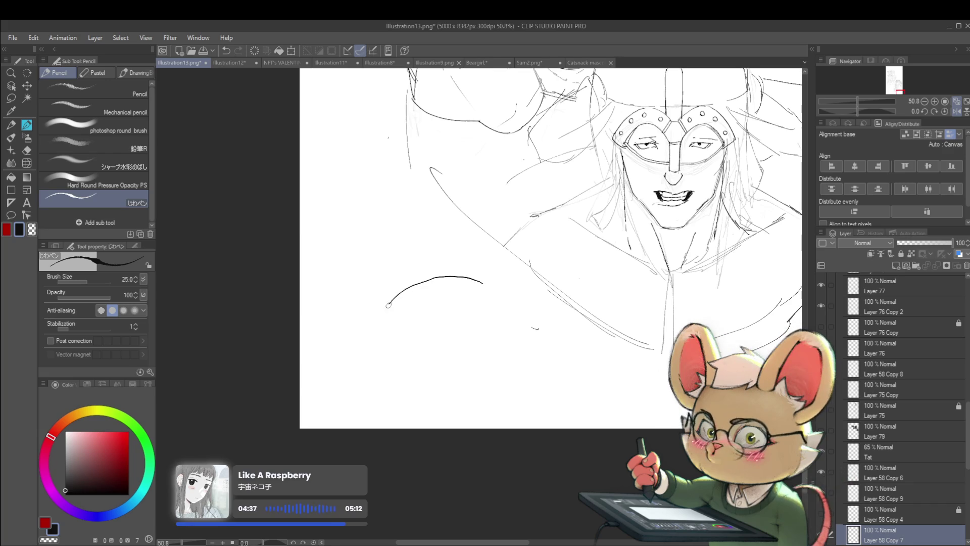
{"action": "left_click_drag", "start_coordinate": [509, 284], "coordinate": [484, 286]}
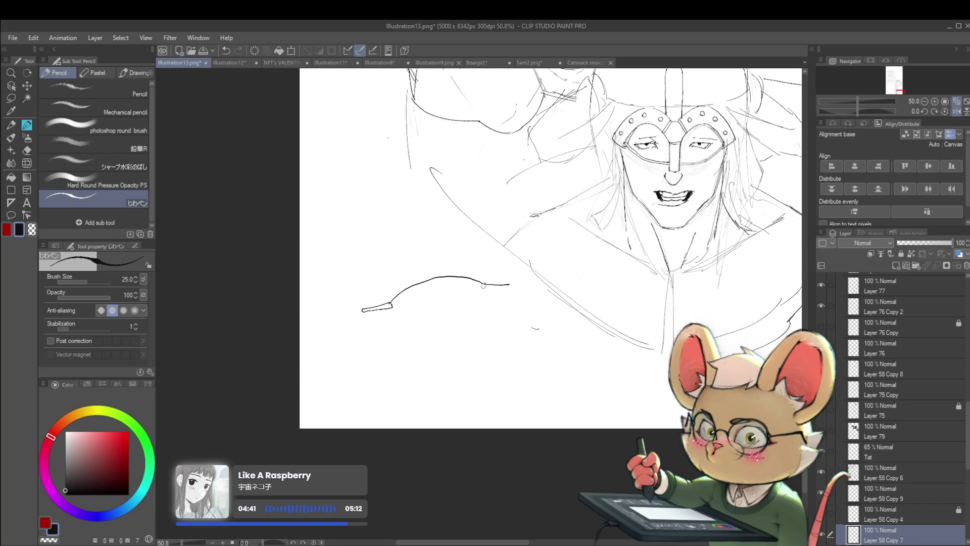
{"action": "mouse_move", "coordinate": [392, 306]}
{"action": "left_mouse_down"}
{"action": "mouse_move", "coordinate": [452, 306]}
{"action": "mouse_move", "coordinate": [516, 286]}
{"action": "left_mouse_up"}
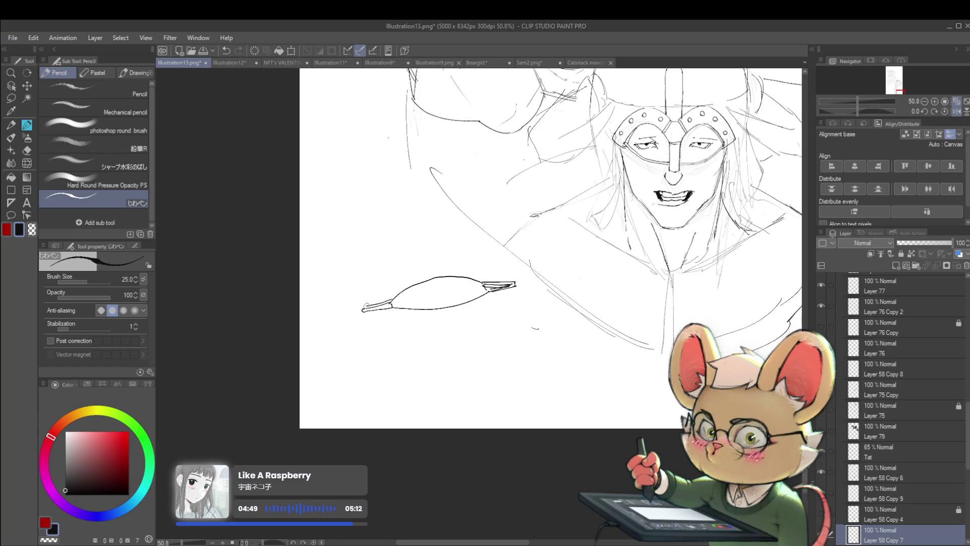
{"action": "scroll", "coordinate": [441, 324], "scroll_direction": "down", "scroll_amount": 1}
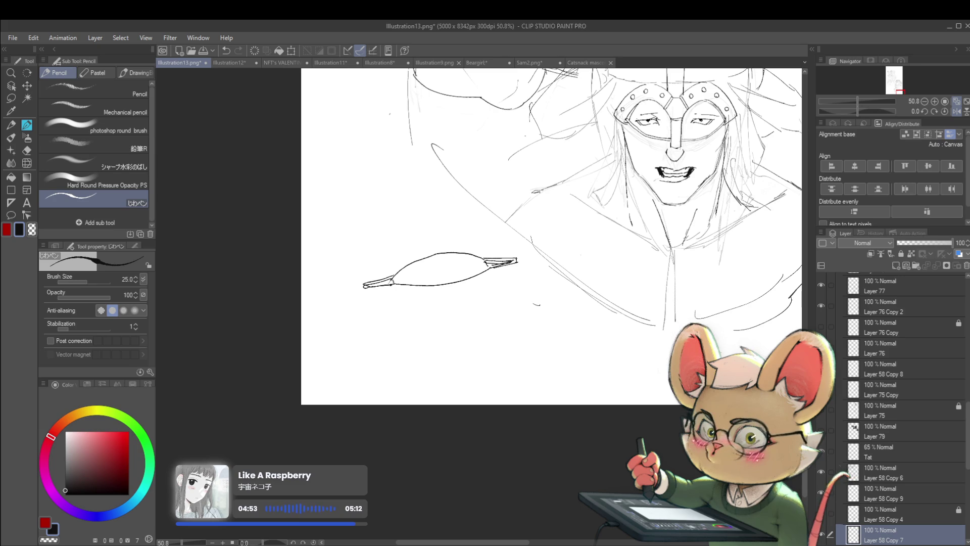
- Add two dashed curves beneath the leaf, dashes off its right tip, and close the stem
{"action": "left_click_drag", "start_coordinate": [411, 305], "coordinate": [423, 313]}
{"action": "left_click_drag", "start_coordinate": [428, 316], "coordinate": [480, 329]}
{"action": "left_click_drag", "start_coordinate": [369, 287], "coordinate": [378, 314]}
{"action": "left_click_drag", "start_coordinate": [389, 322], "coordinate": [398, 328]}
{"action": "left_click_drag", "start_coordinate": [414, 335], "coordinate": [438, 344]}
{"action": "left_click_drag", "start_coordinate": [445, 345], "coordinate": [454, 347]}
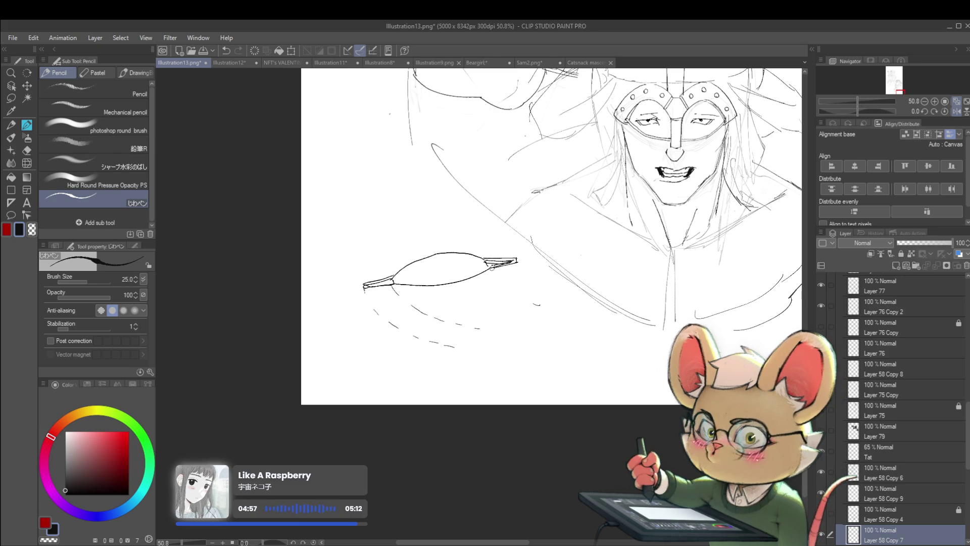
{"action": "left_click_drag", "start_coordinate": [488, 267], "coordinate": [521, 285]}
{"action": "left_click_drag", "start_coordinate": [529, 286], "coordinate": [534, 285]}
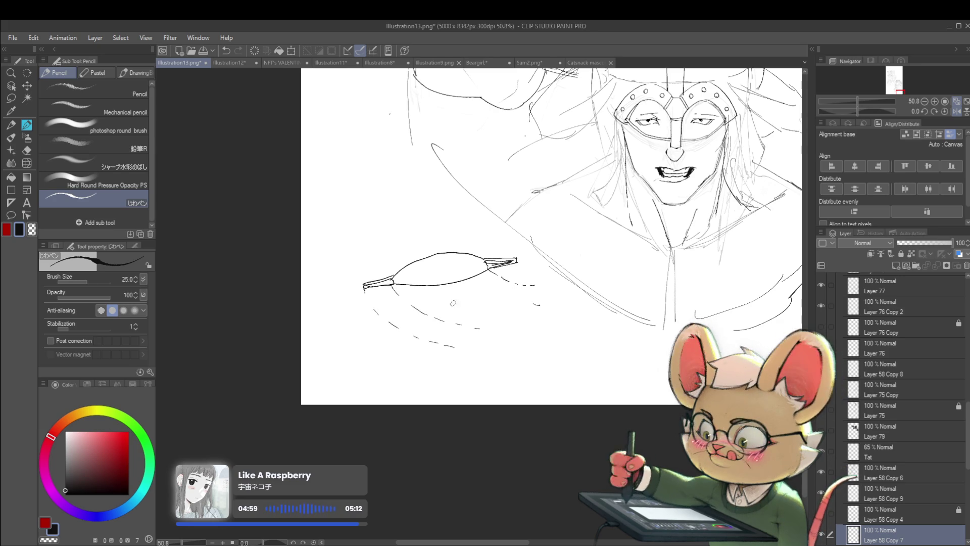
{"action": "left_click_drag", "start_coordinate": [472, 283], "coordinate": [503, 277]}
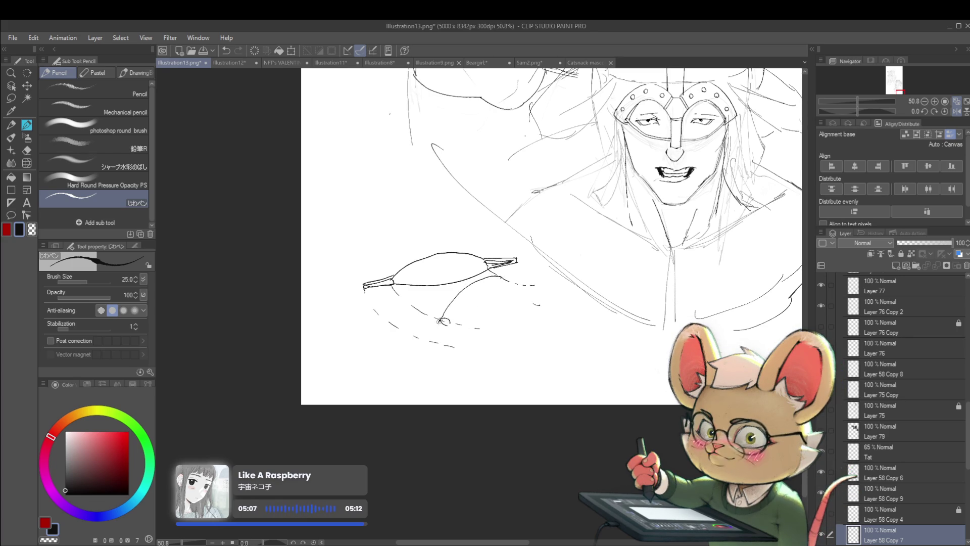
{"action": "left_click_drag", "start_coordinate": [426, 336], "coordinate": [449, 323]}
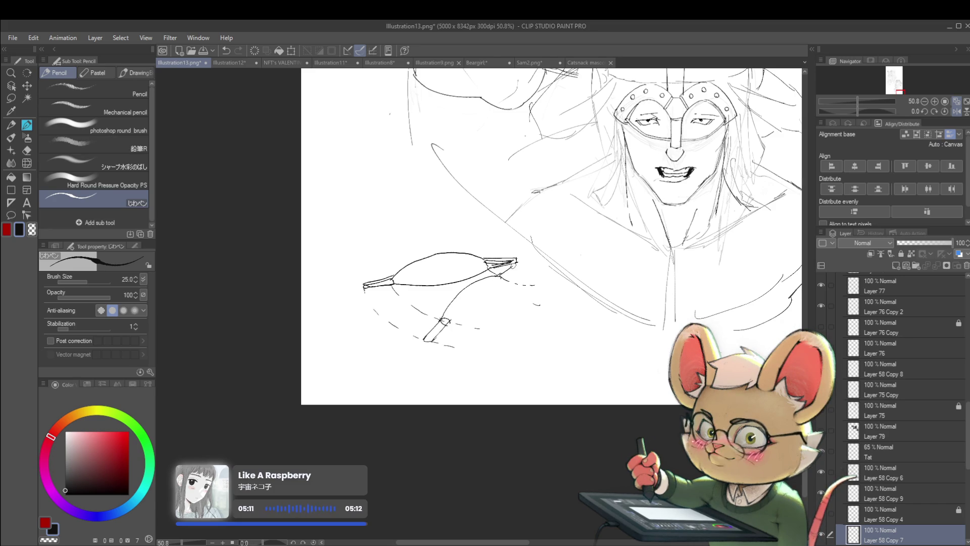
- Draw a second leaf's tip and lower edge, redrawing the edge to reach further
{"action": "left_click_drag", "start_coordinate": [518, 261], "coordinate": [502, 278]}
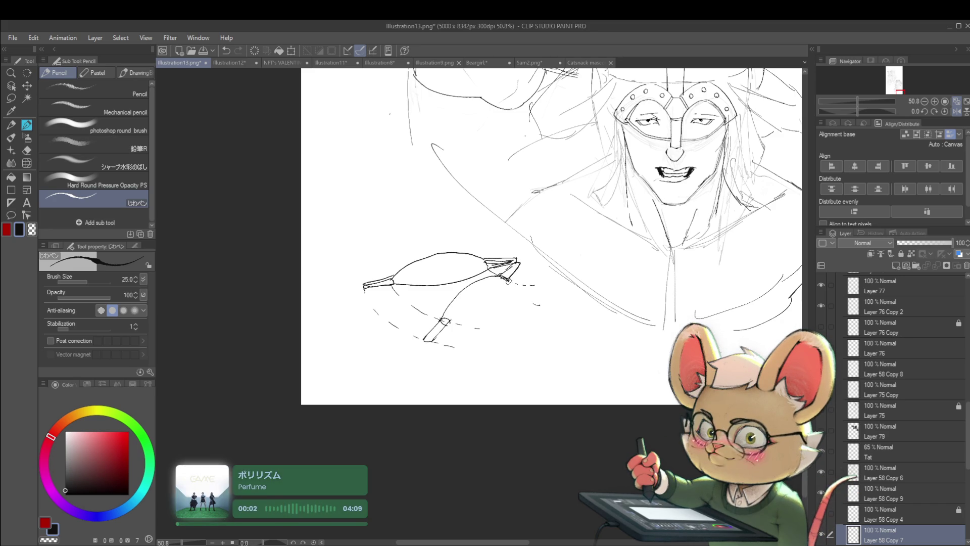
{"action": "left_click_drag", "start_coordinate": [448, 323], "coordinate": [503, 289]}
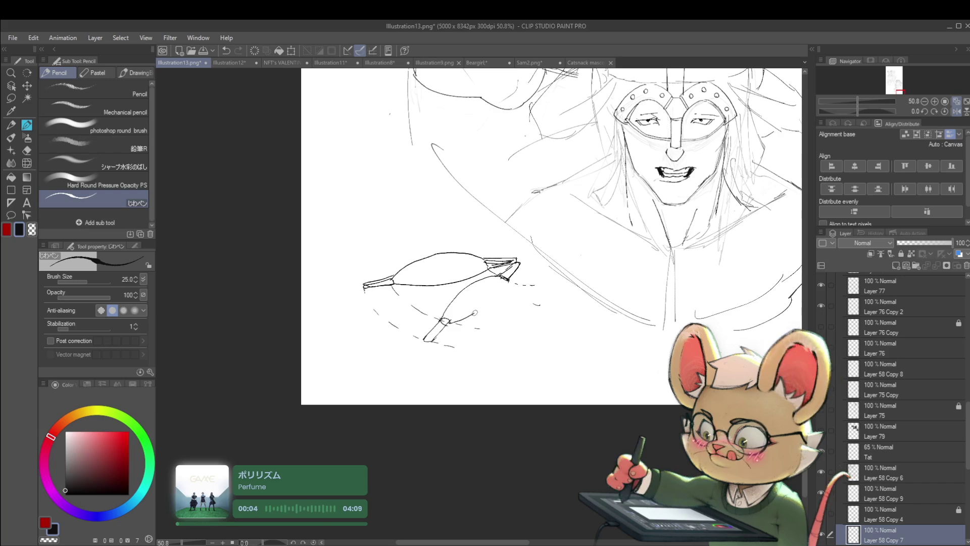
{"action": "key", "text": "ctrl+z"}
{"action": "left_click_drag", "start_coordinate": [447, 323], "coordinate": [508, 281]}
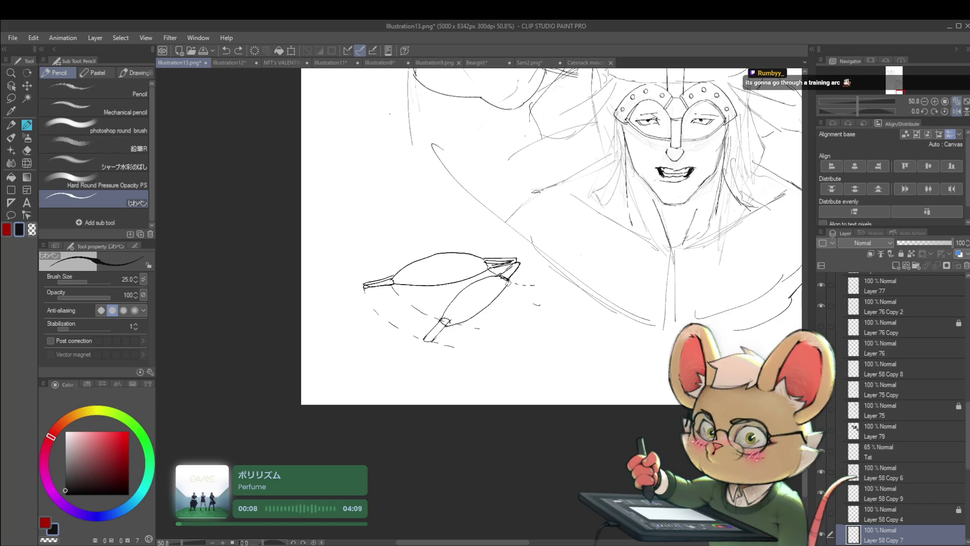
{"action": "scroll", "coordinate": [509, 282], "scroll_direction": "down", "scroll_amount": 1}
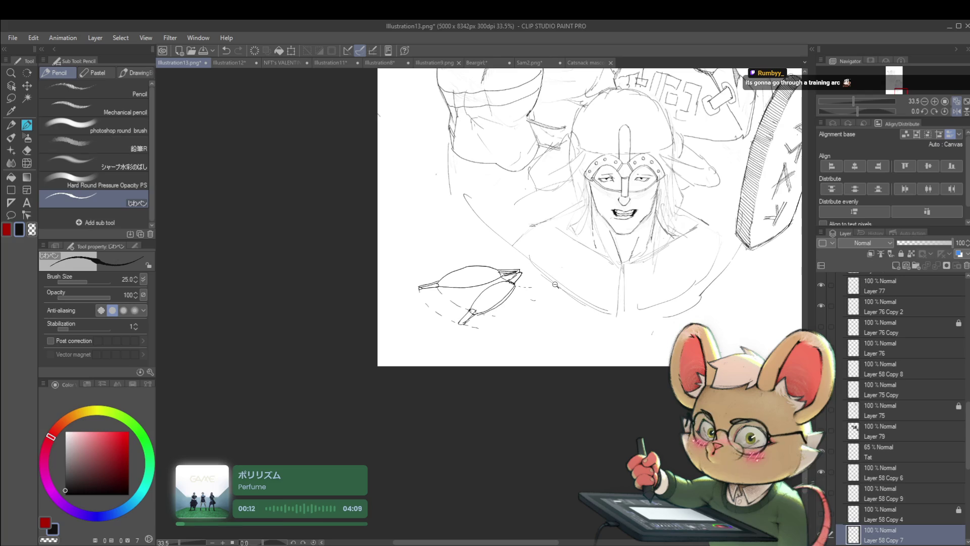
{"action": "scroll", "coordinate": [539, 314], "scroll_direction": "up", "scroll_amount": 1}
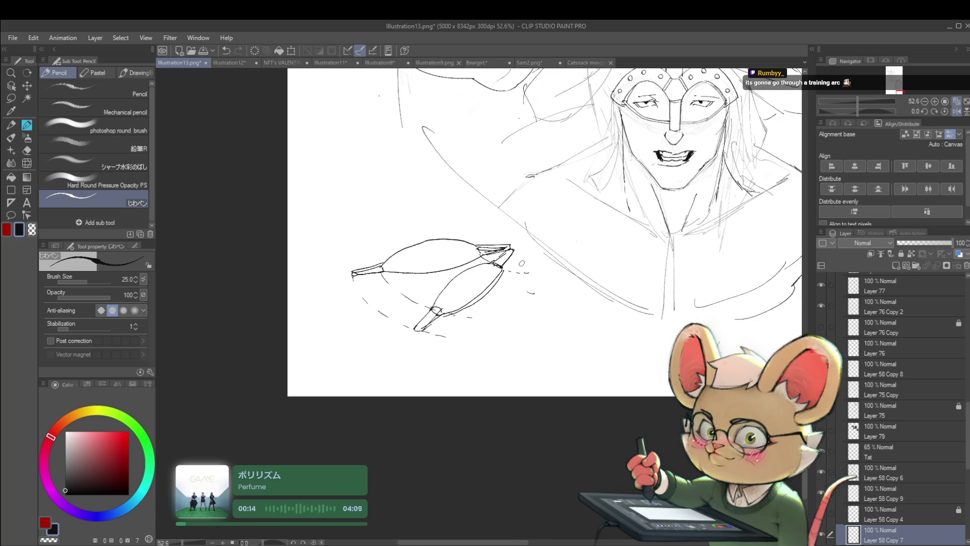
- Refine the right leaf's top edge, tip and stem, undoing the misplaced strokes
{"action": "left_click_drag", "start_coordinate": [522, 255], "coordinate": [520, 269]}
{"action": "key", "text": "ctrl+z"}
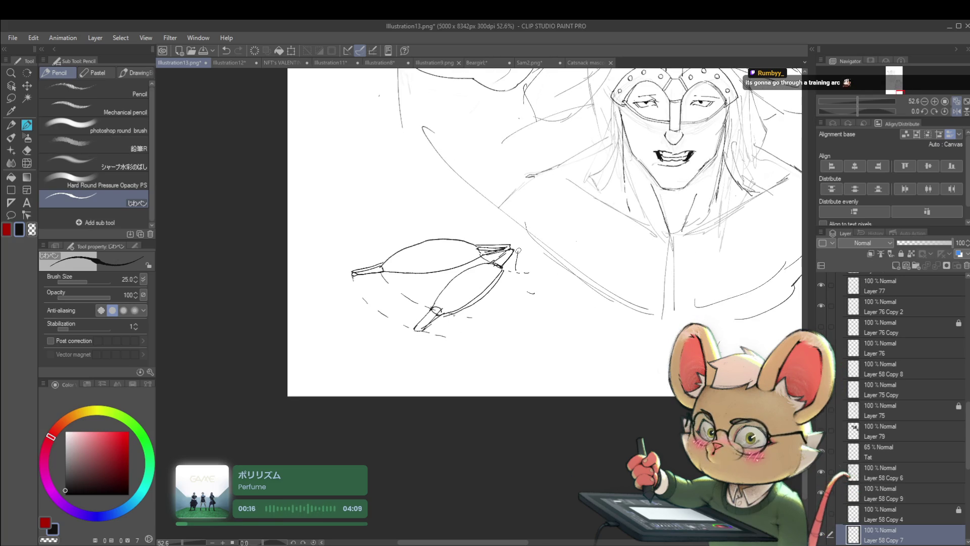
{"action": "mouse_move", "coordinate": [508, 283]}
{"action": "left_mouse_down"}
{"action": "mouse_move", "coordinate": [503, 306]}
{"action": "mouse_move", "coordinate": [514, 331]}
{"action": "left_mouse_up"}
{"action": "key", "text": "ctrl+z"}
{"action": "left_click_drag", "start_coordinate": [518, 252], "coordinate": [525, 276]}
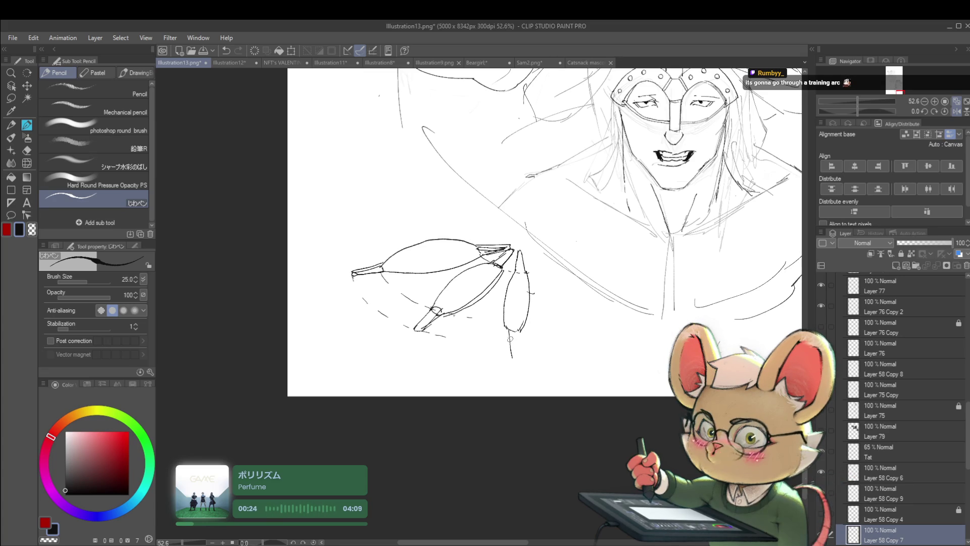
{"action": "left_click_drag", "start_coordinate": [518, 328], "coordinate": [513, 353]}
{"action": "scroll", "coordinate": [533, 328], "scroll_direction": "down", "scroll_amount": 4}
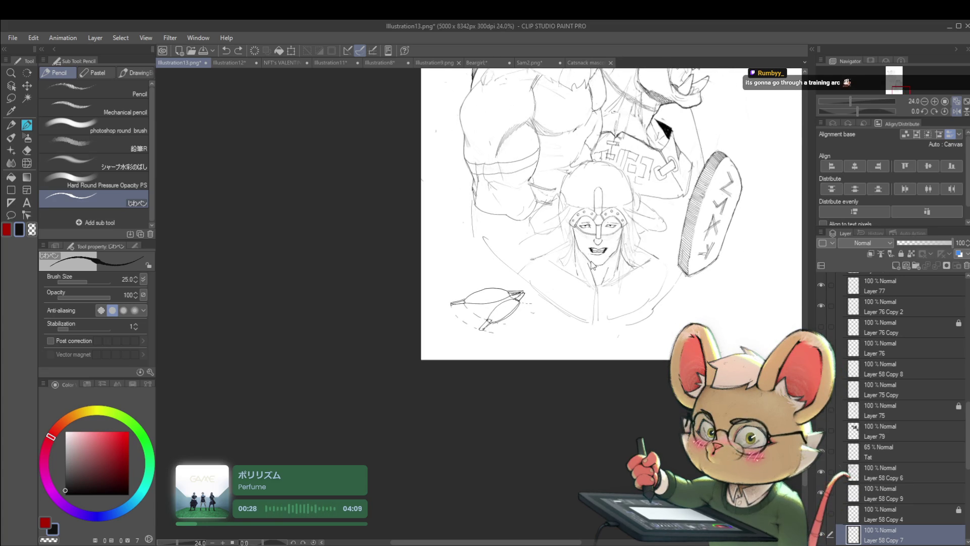
{"action": "key", "text": "ctrl+z"}
{"action": "key", "text": "ctrl+z"}
{"action": "key", "text": "ctrl+z"}
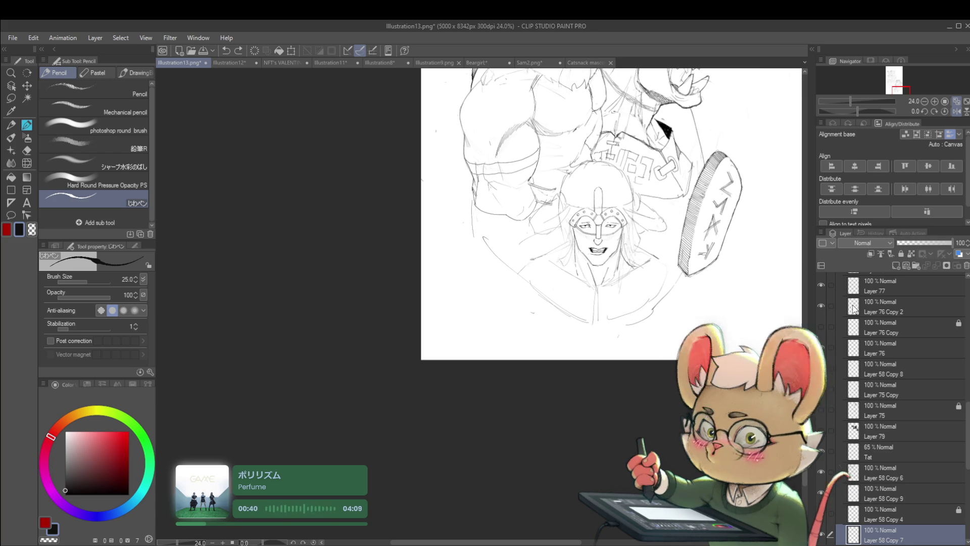
- Zoom back in on the warrior and pick the layer-selection Operation tool
{"action": "scroll", "coordinate": [605, 262], "scroll_direction": "up", "scroll_amount": 3}
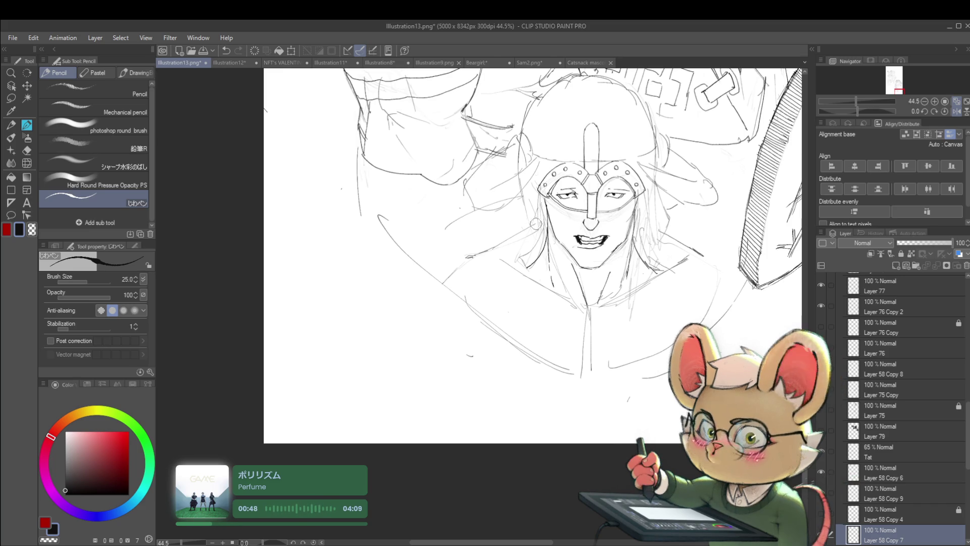
{"action": "left_click", "coordinate": [12, 87]}
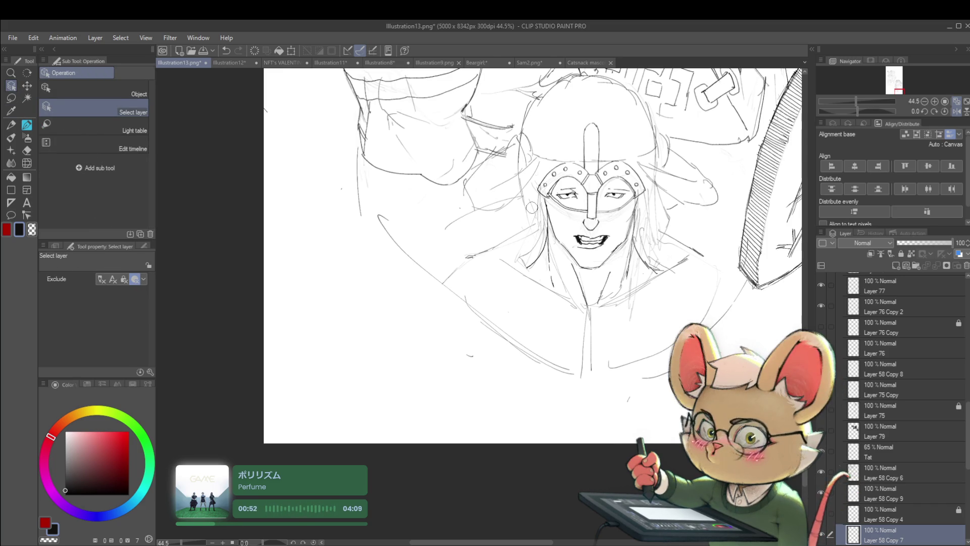
- Zoom into the warrior's face and select Layer 77 to draw on
{"action": "scroll", "coordinate": [604, 241], "scroll_direction": "up", "scroll_amount": 2}
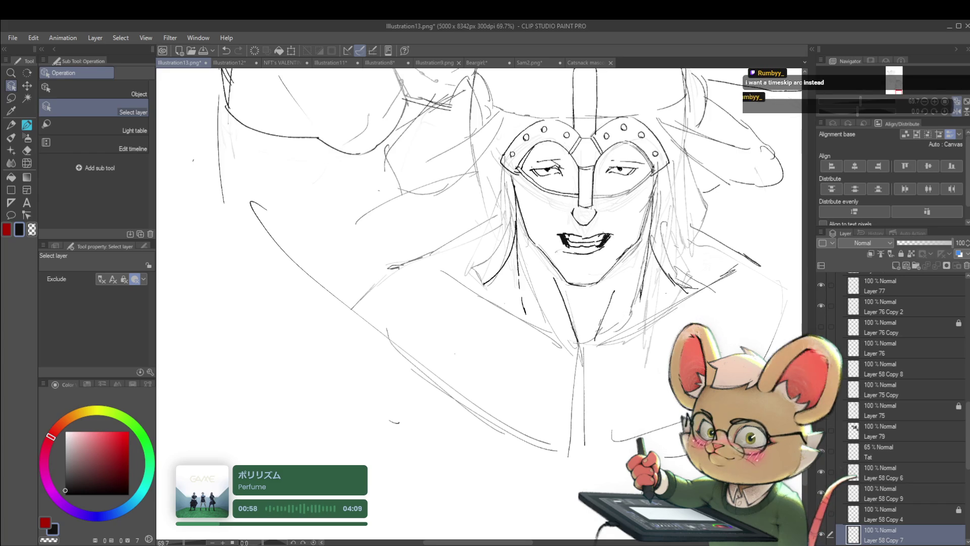
{"action": "left_click_drag", "start_coordinate": [688, 222], "coordinate": [658, 244]}
{"action": "scroll", "coordinate": [658, 245], "scroll_direction": "up", "scroll_amount": 5}
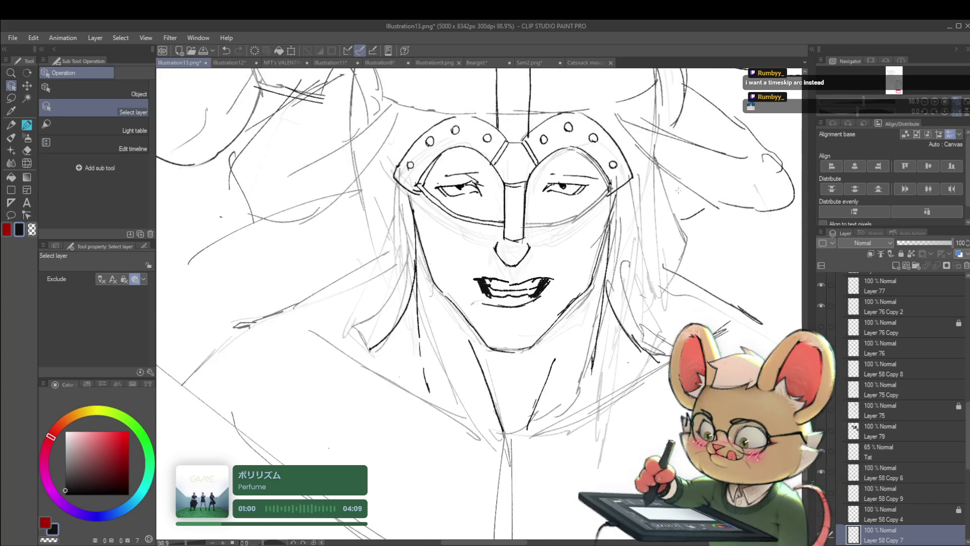
{"action": "left_click", "coordinate": [687, 246]}
{"action": "scroll", "coordinate": [687, 246], "scroll_direction": "down", "scroll_amount": 5}
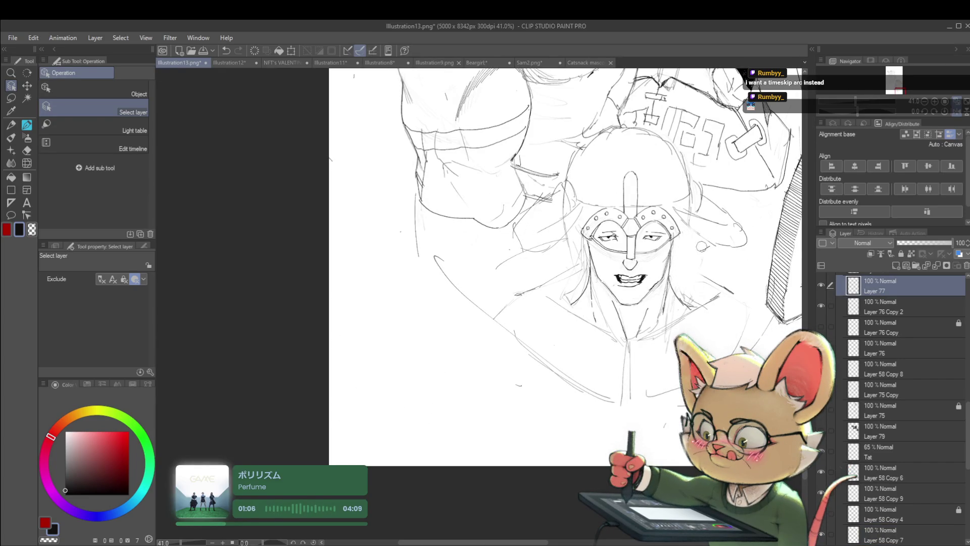
{"action": "scroll", "coordinate": [718, 259], "scroll_direction": "down", "scroll_amount": 4}
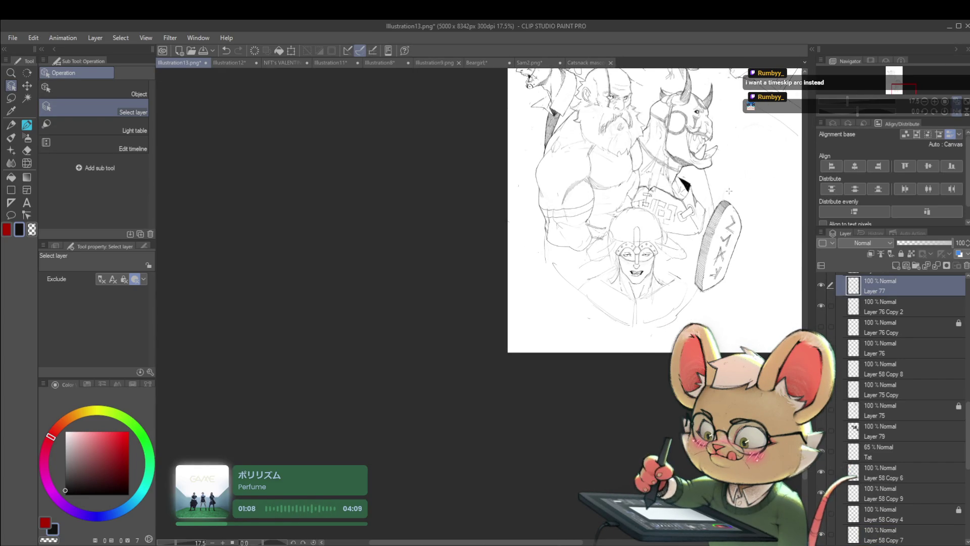
{"action": "scroll", "coordinate": [679, 268], "scroll_direction": "up", "scroll_amount": 2}
{"action": "scroll", "coordinate": [564, 259], "scroll_direction": "up", "scroll_amount": 2}
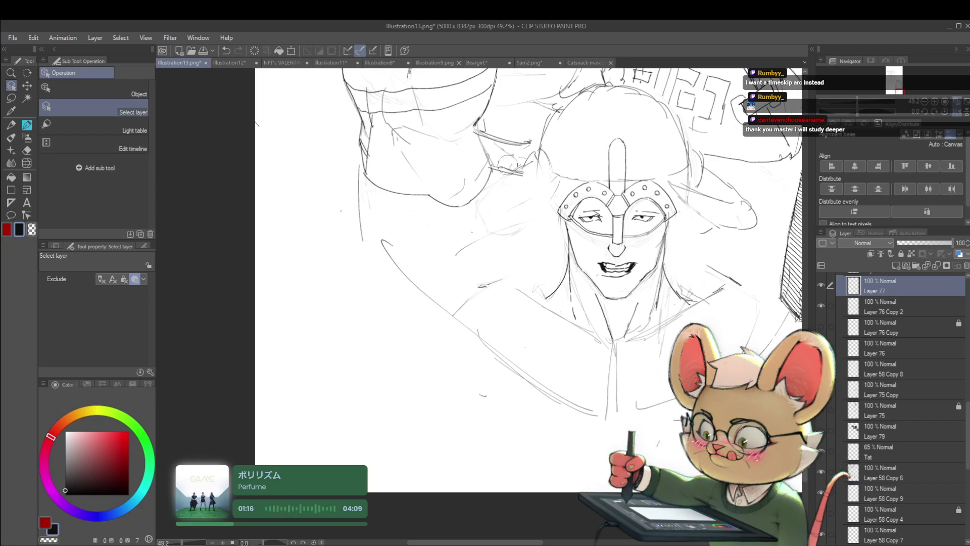
- Sketch hair strands along the face's left side beneath the helmet
{"action": "left_click_drag", "start_coordinate": [537, 147], "coordinate": [530, 222]}
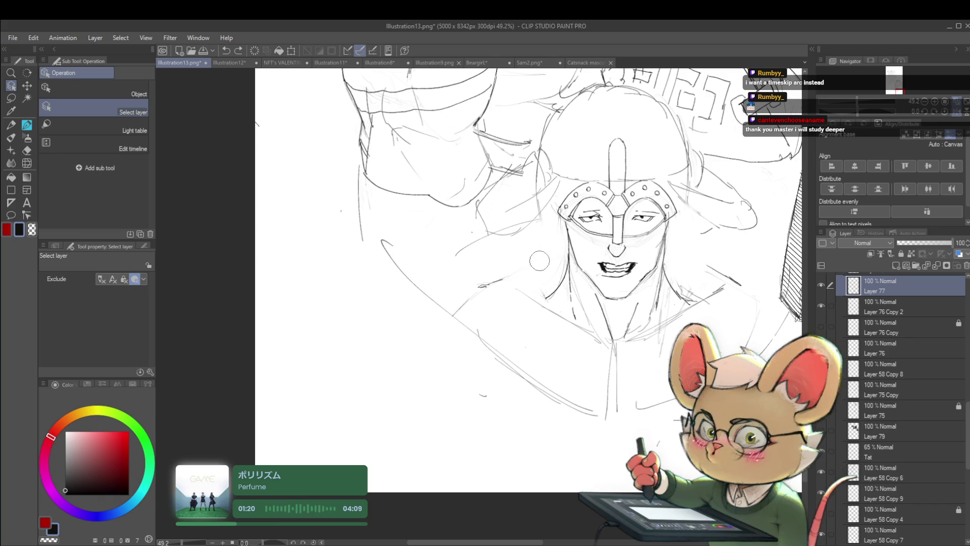
{"action": "left_click_drag", "start_coordinate": [510, 169], "coordinate": [542, 143]}
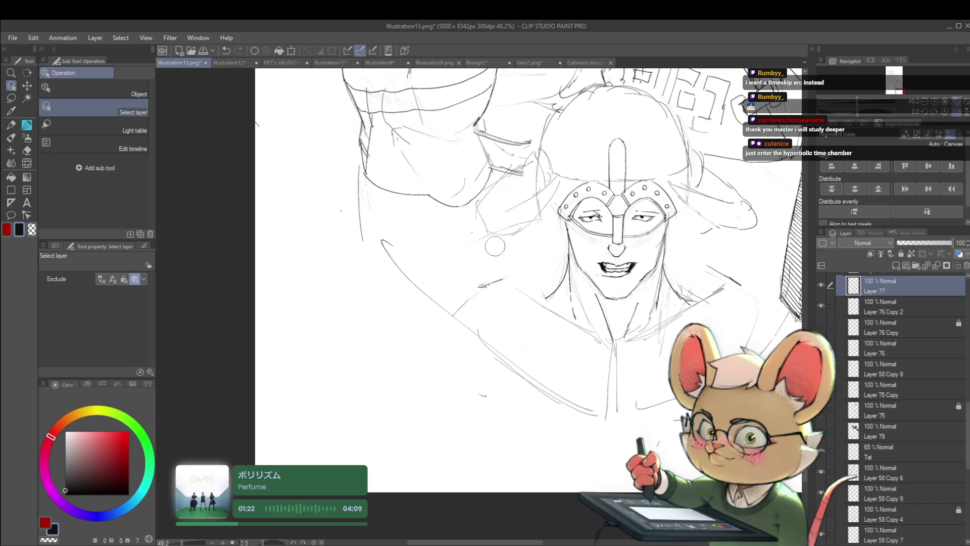
{"action": "mouse_move", "coordinate": [628, 84]}
{"action": "left_mouse_down"}
{"action": "mouse_move", "coordinate": [585, 171]}
{"action": "mouse_move", "coordinate": [532, 178]}
{"action": "left_mouse_up"}
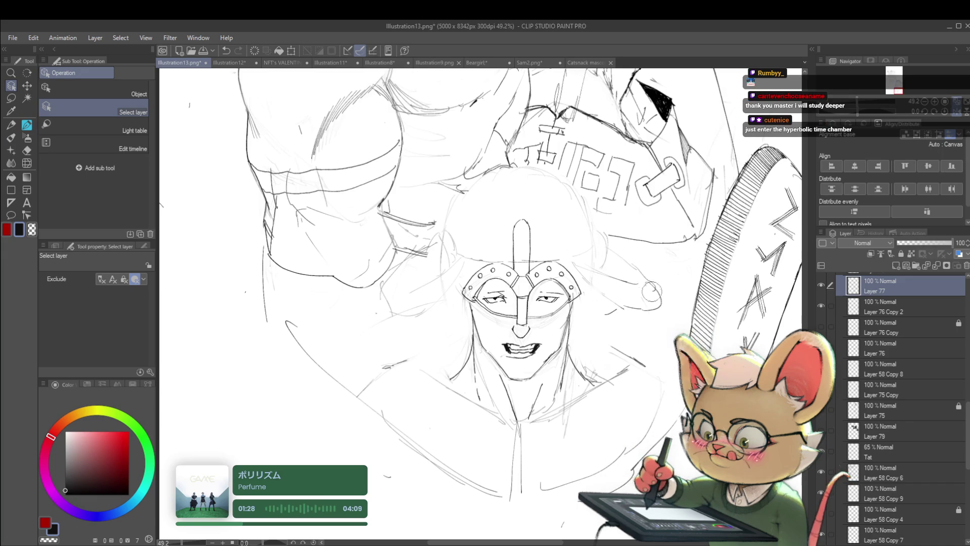
{"action": "scroll", "coordinate": [637, 278], "scroll_direction": "down", "scroll_amount": 3}
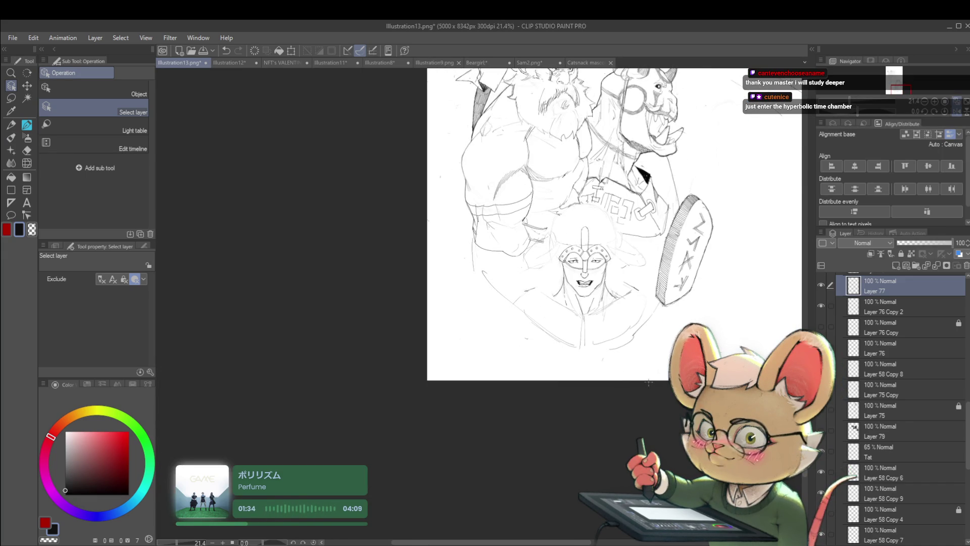
{"action": "scroll", "coordinate": [586, 278], "scroll_direction": "up", "scroll_amount": 5}
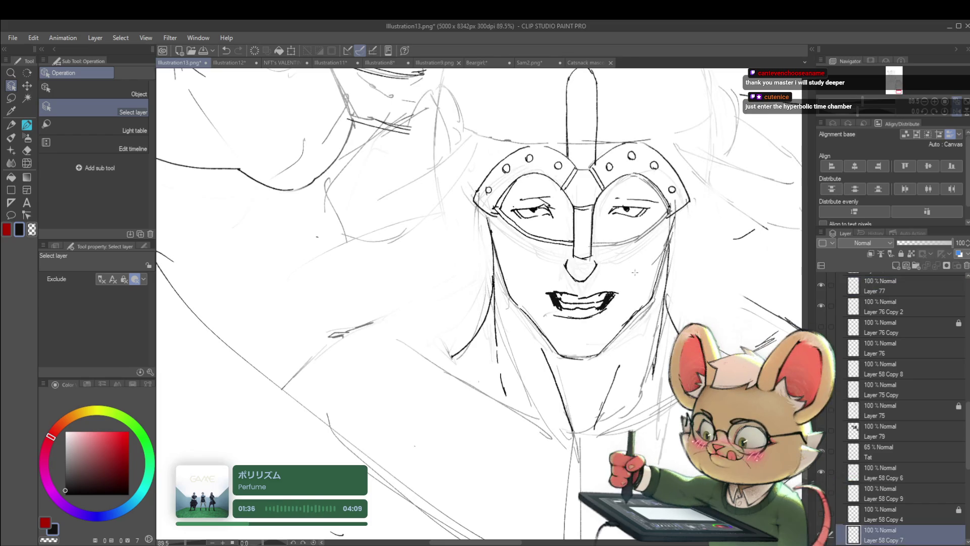
{"action": "scroll", "coordinate": [635, 272], "scroll_direction": "down", "scroll_amount": 3}
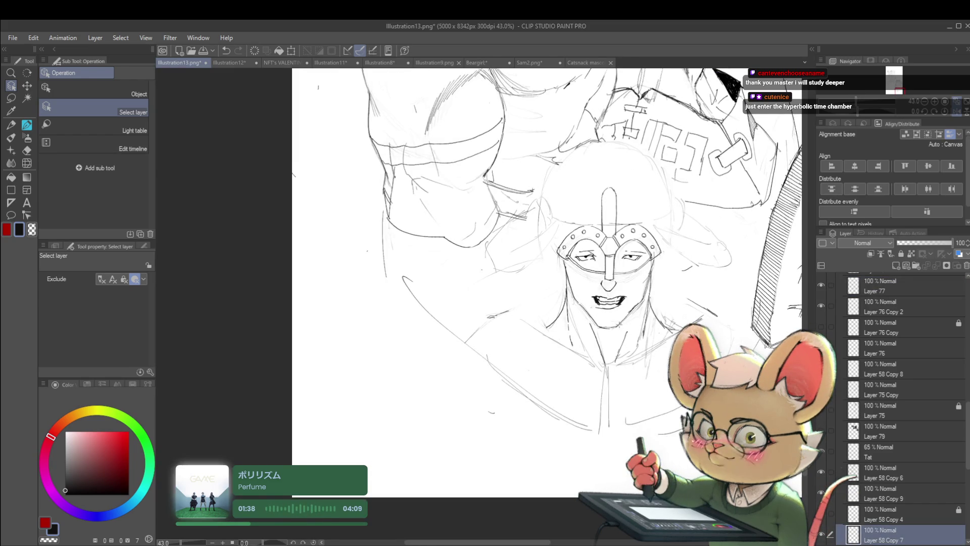
{"action": "key", "text": "p"}
{"action": "key", "text": "p"}
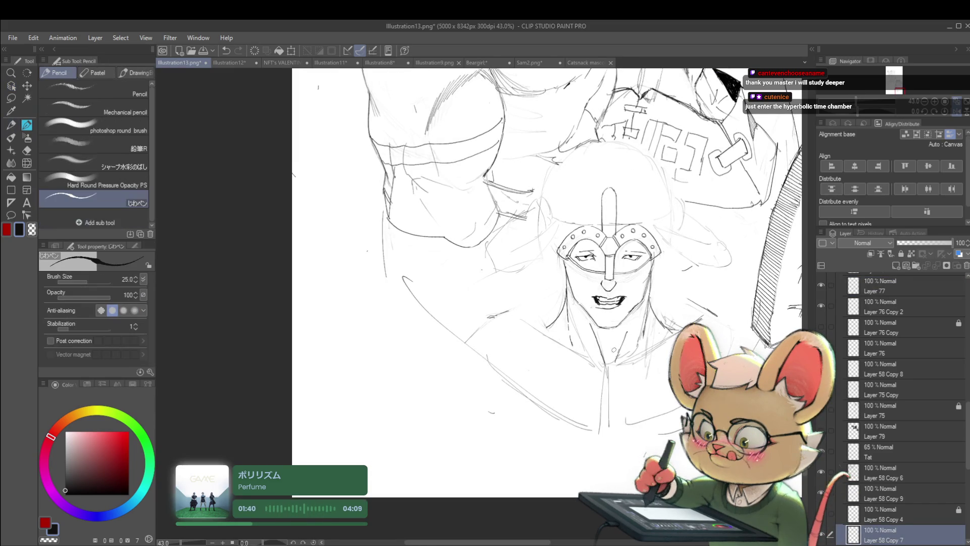
- Add a short pencil stroke at the helmet's right edge
{"action": "left_click_drag", "start_coordinate": [607, 373], "coordinate": [623, 333]}
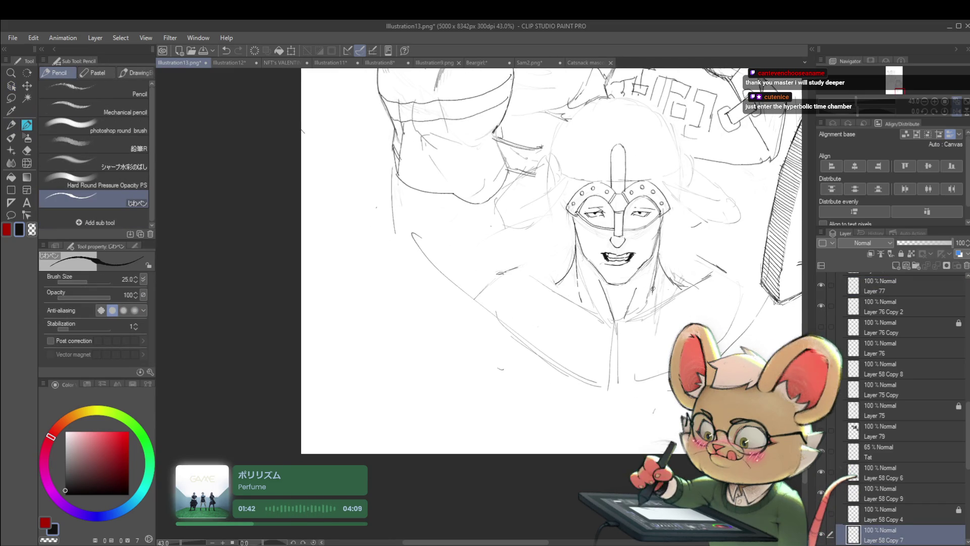
{"action": "scroll", "coordinate": [622, 334], "scroll_direction": "up", "scroll_amount": 4}
{"action": "scroll", "coordinate": [624, 236], "scroll_direction": "down", "scroll_amount": 5}
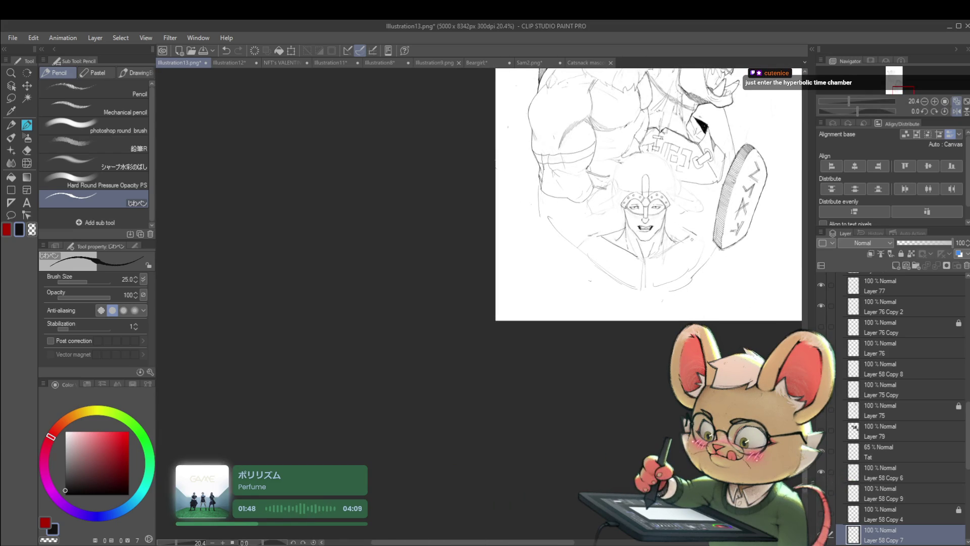
{"action": "scroll", "coordinate": [720, 180], "scroll_direction": "down", "scroll_amount": 2}
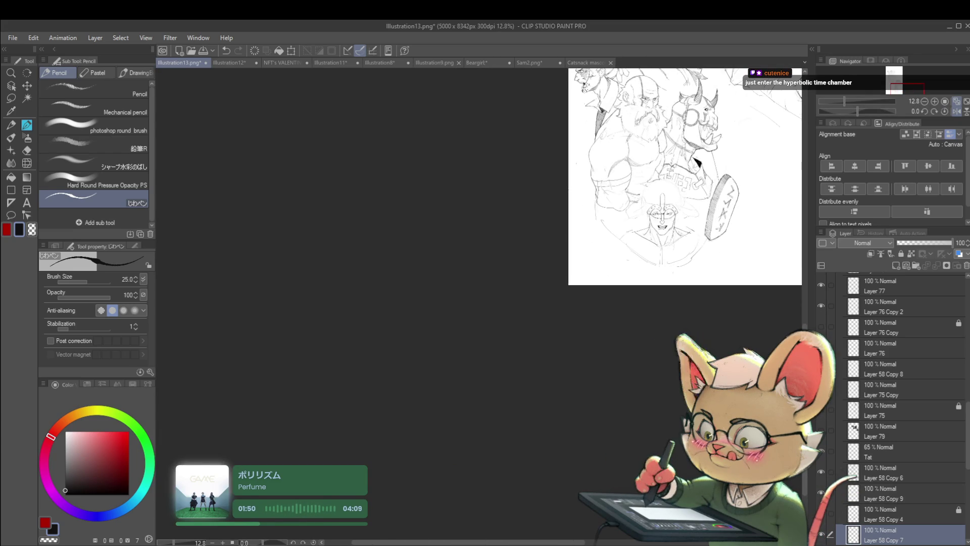
{"action": "scroll", "coordinate": [665, 251], "scroll_direction": "up", "scroll_amount": 3}
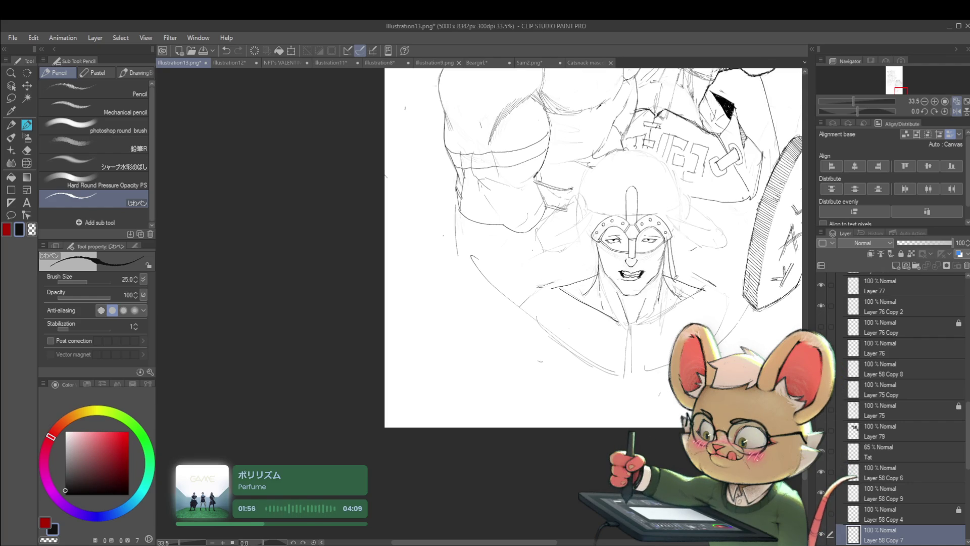
{"action": "left_click_drag", "start_coordinate": [674, 269], "coordinate": [669, 239]}
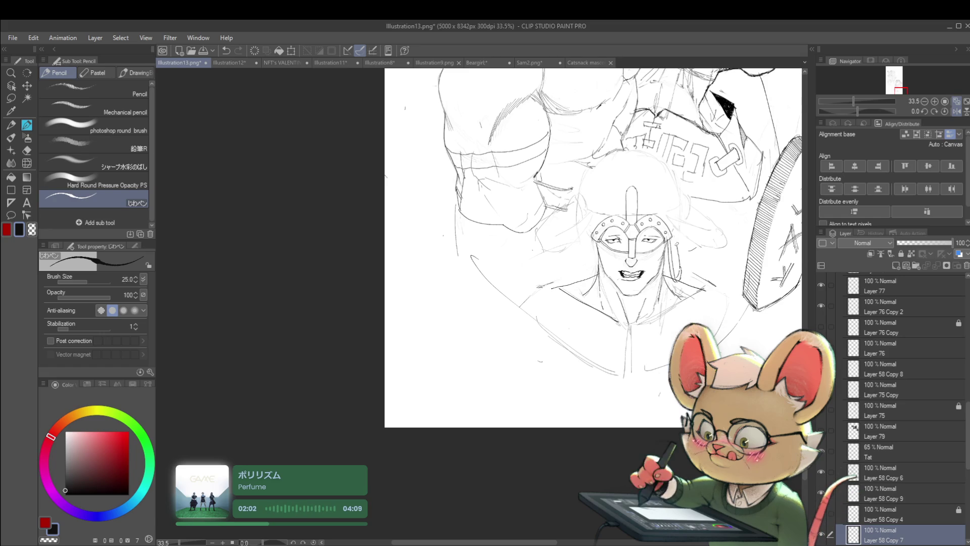
{"action": "scroll", "coordinate": [682, 250], "scroll_direction": "down", "scroll_amount": 3}
{"action": "scroll", "coordinate": [713, 187], "scroll_direction": "down", "scroll_amount": 2}
- Recentre on the masked face and flip the canvas horizontally to check proportions
{"action": "left_click_drag", "start_coordinate": [738, 172], "coordinate": [723, 213]}
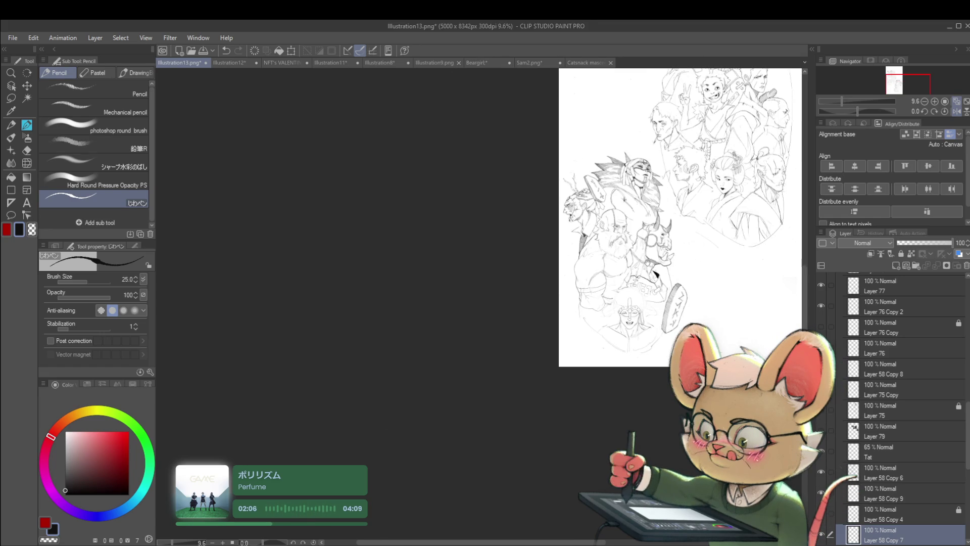
{"action": "scroll", "coordinate": [644, 315], "scroll_direction": "up", "scroll_amount": 5}
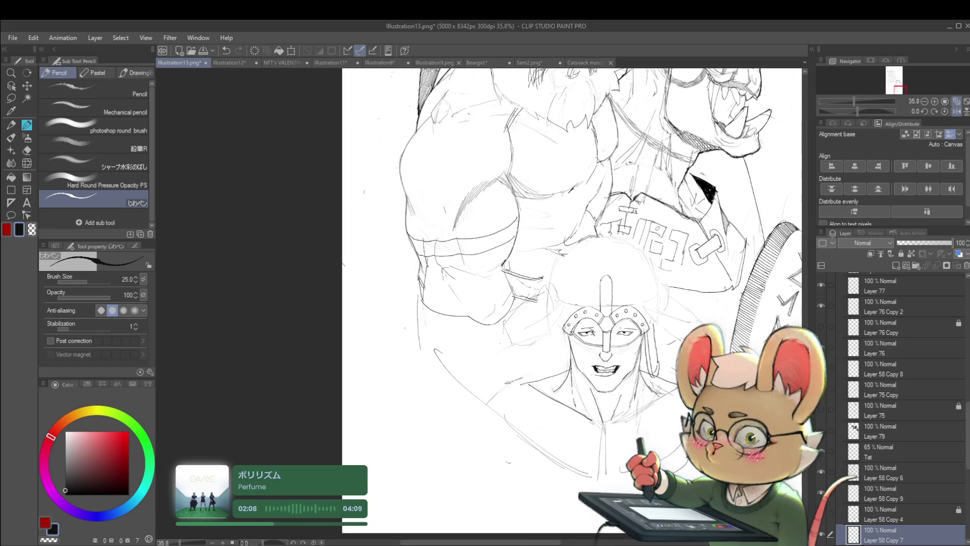
{"action": "mouse_move", "coordinate": [635, 378]}
{"action": "left_mouse_down"}
{"action": "mouse_move", "coordinate": [656, 352]}
{"action": "mouse_move", "coordinate": [637, 343]}
{"action": "mouse_move", "coordinate": [647, 331]}
{"action": "left_mouse_up"}
{"action": "scroll", "coordinate": [647, 331], "scroll_direction": "up", "scroll_amount": 3}
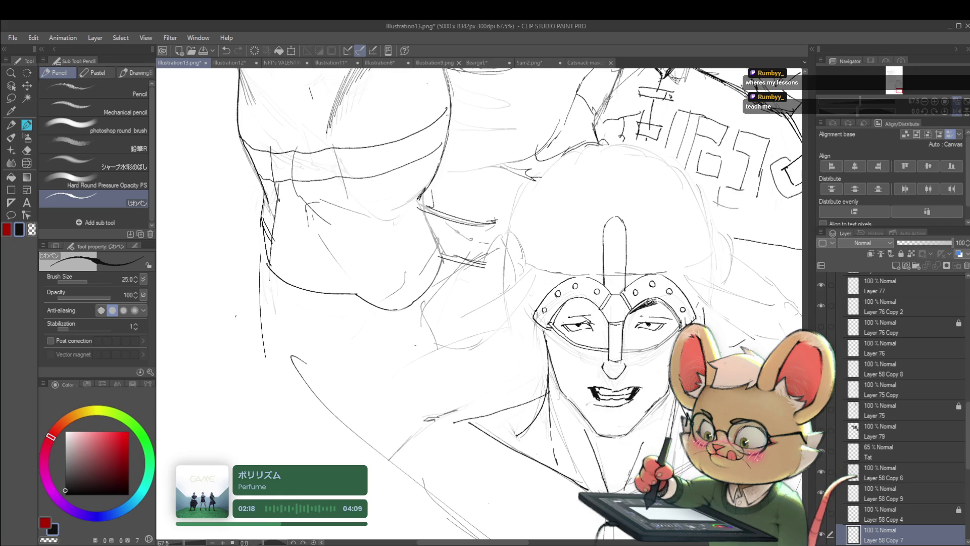
{"action": "scroll", "coordinate": [651, 301], "scroll_direction": "down", "scroll_amount": 3}
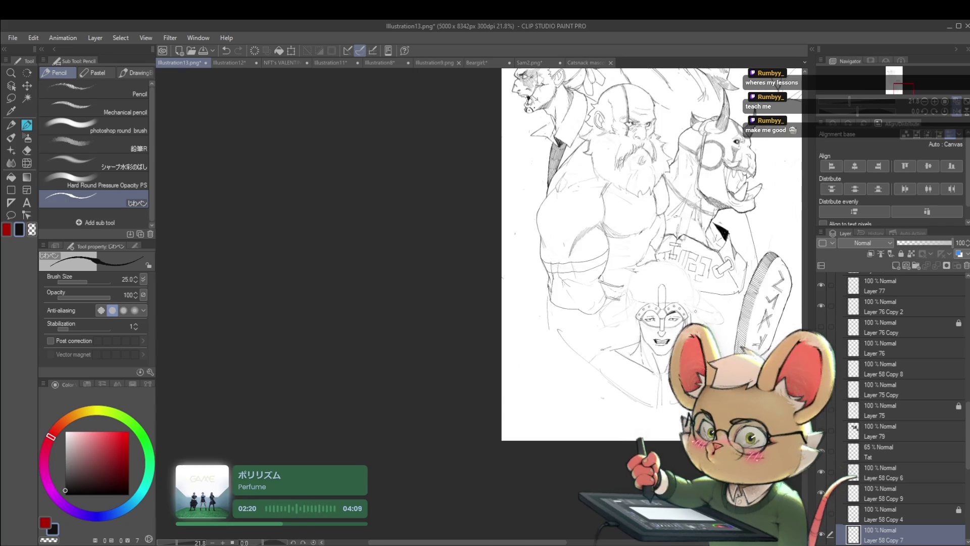
{"action": "scroll", "coordinate": [647, 305], "scroll_direction": "up", "scroll_amount": 5}
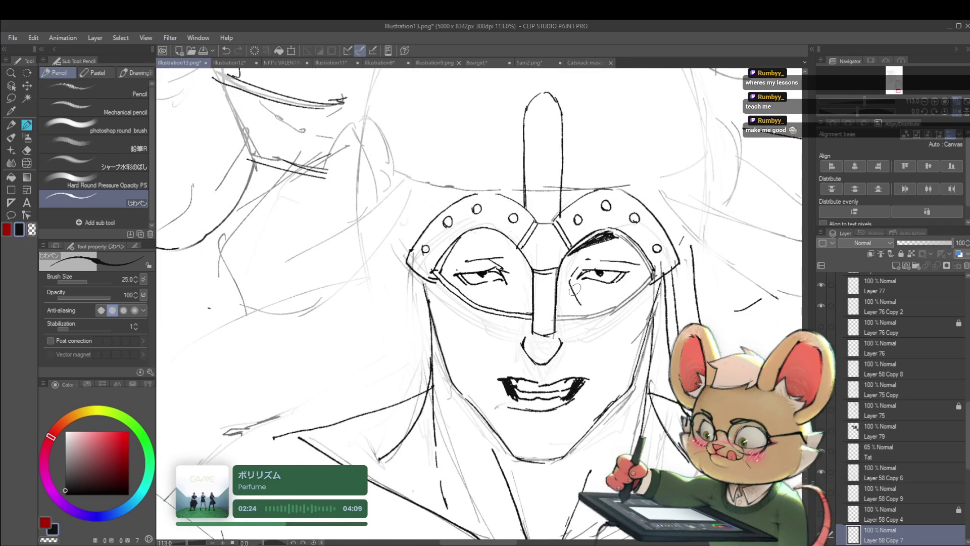
{"action": "scroll", "coordinate": [587, 297], "scroll_direction": "down", "scroll_amount": 5}
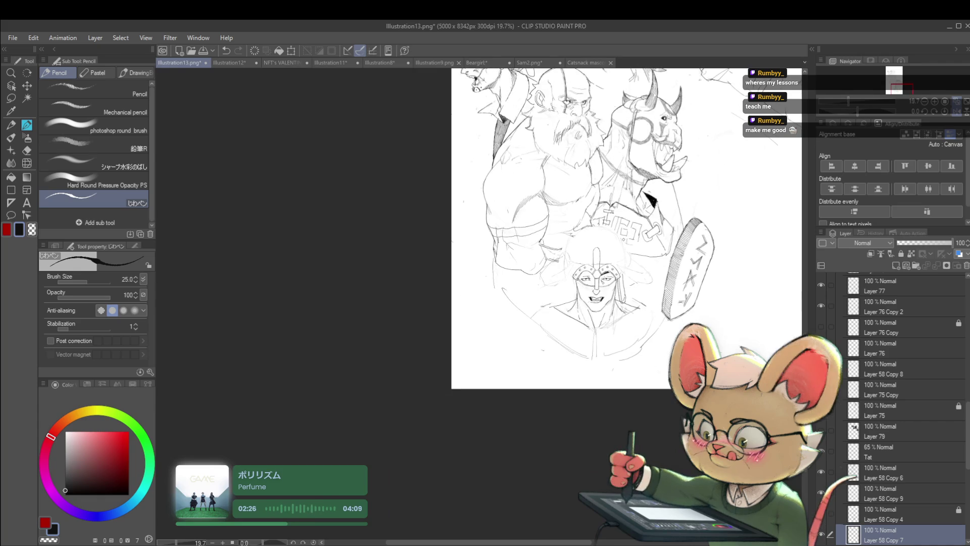
{"action": "key", "text": "h"}
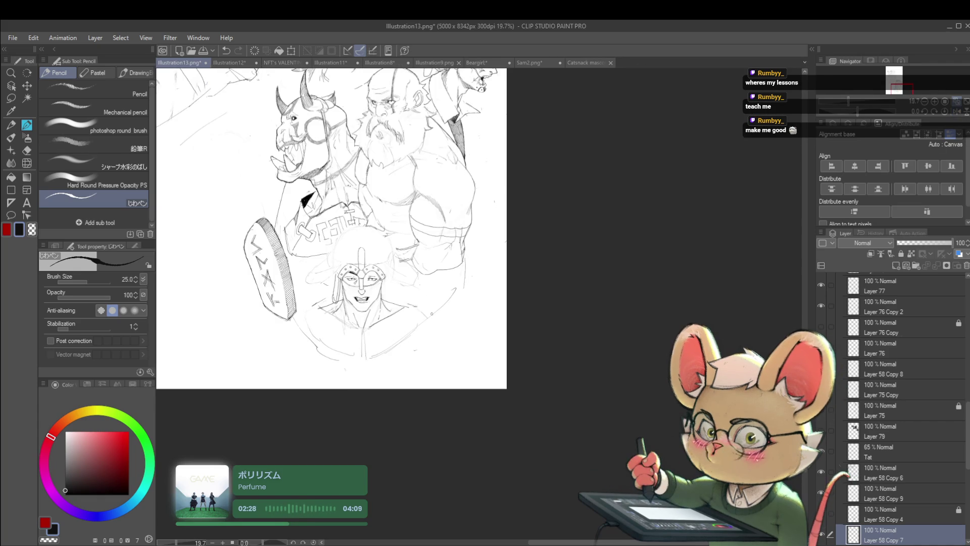
{"action": "scroll", "coordinate": [480, 253], "scroll_direction": "up", "scroll_amount": 5}
- With Liquify at brush size 120, push the grin's right corner upward
{"action": "key", "text": "j"}
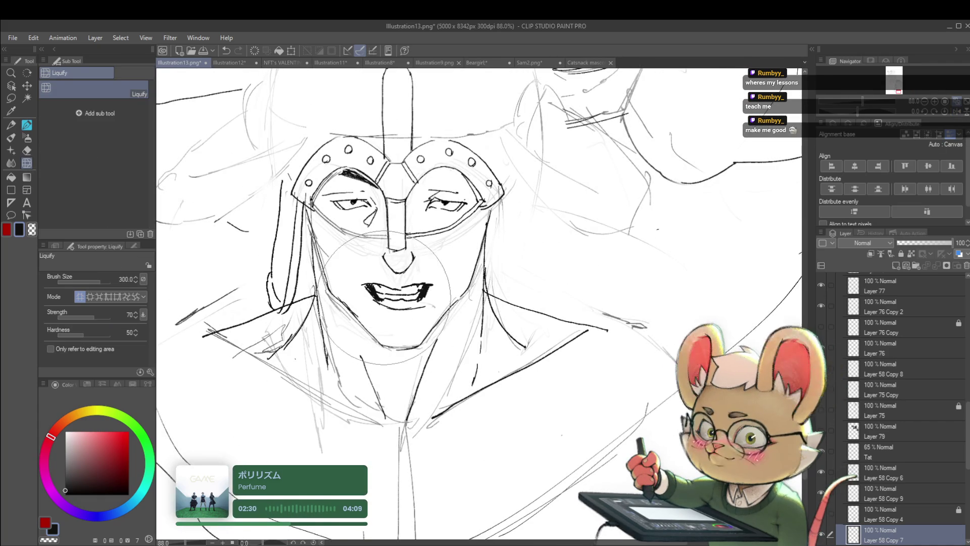
{"action": "key", "text": "bracketleft"}
{"action": "key", "text": "bracketleft"}
{"action": "key", "text": "bracketleft"}
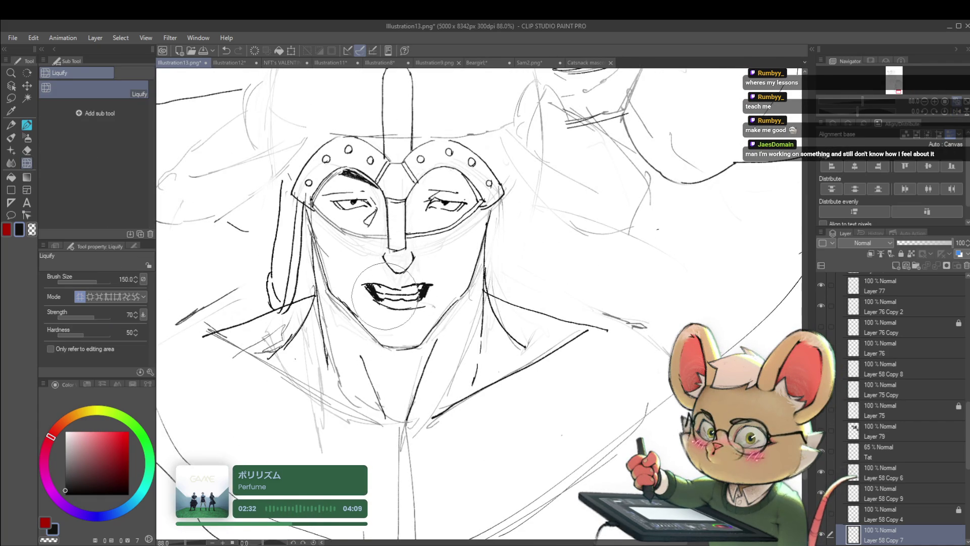
{"action": "key", "text": "bracketleft"}
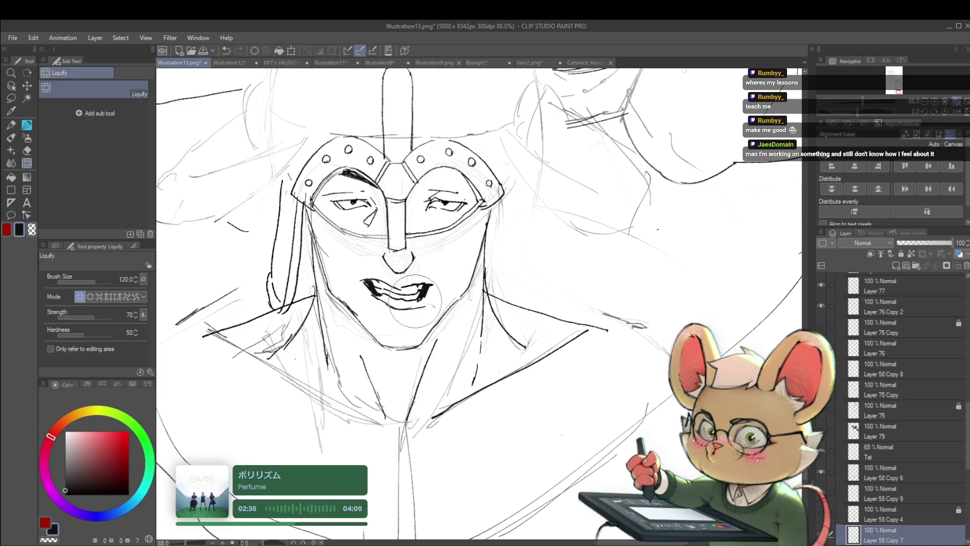
{"action": "left_click_drag", "start_coordinate": [430, 298], "coordinate": [425, 308]}
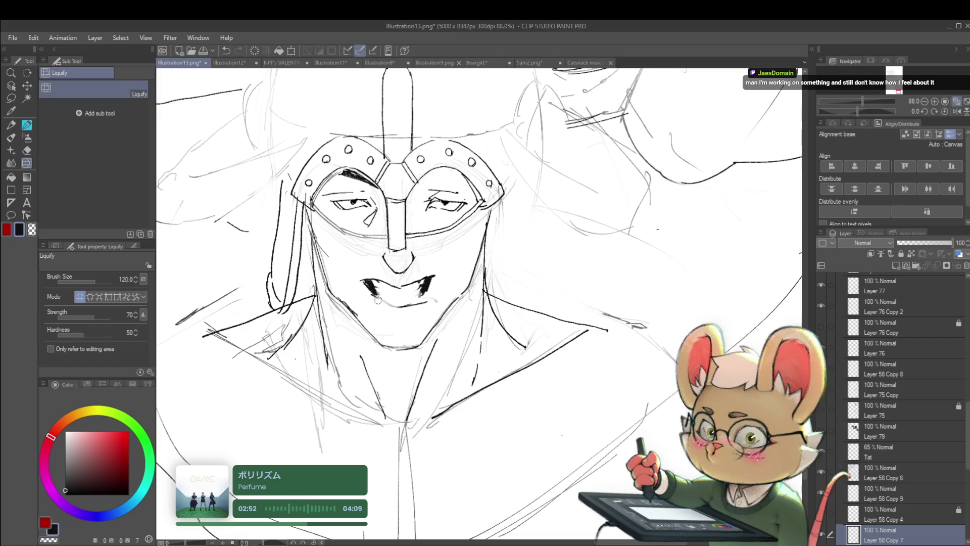
{"action": "scroll", "coordinate": [413, 307], "scroll_direction": "down", "scroll_amount": 4}
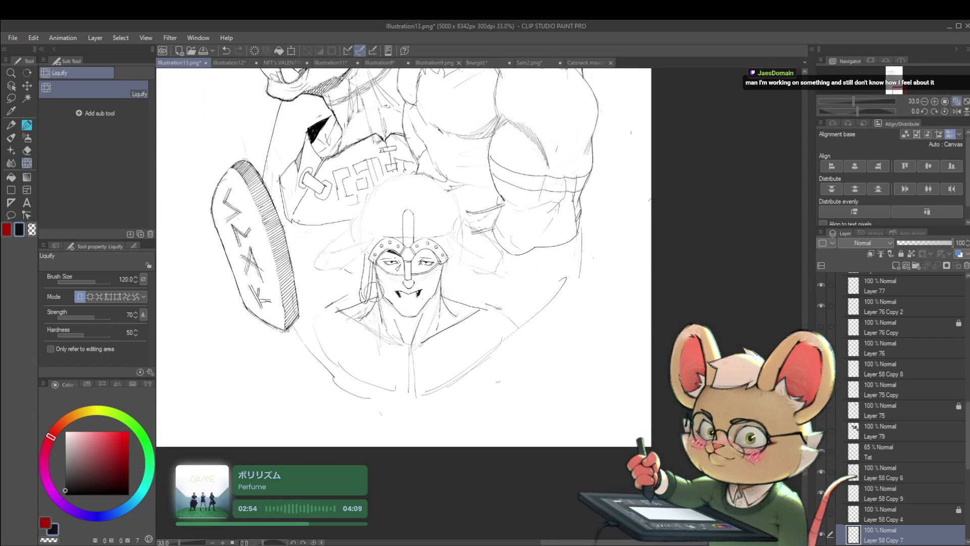
{"action": "scroll", "coordinate": [424, 306], "scroll_direction": "up", "scroll_amount": 4}
- Ink the mouth's left corner black with the じわペン pencil
{"action": "key", "text": "p"}
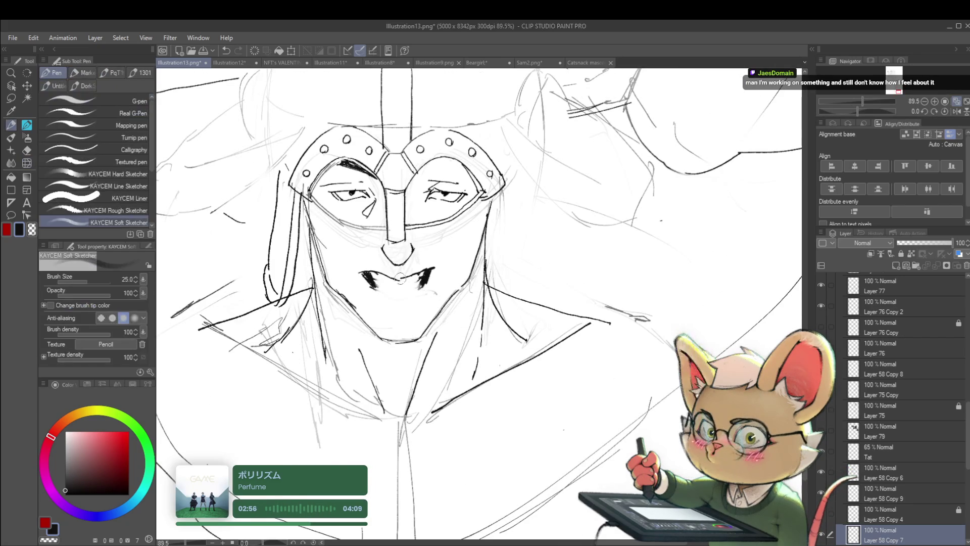
{"action": "scroll", "coordinate": [394, 294], "scroll_direction": "up", "scroll_amount": 2}
{"action": "key", "text": "p"}
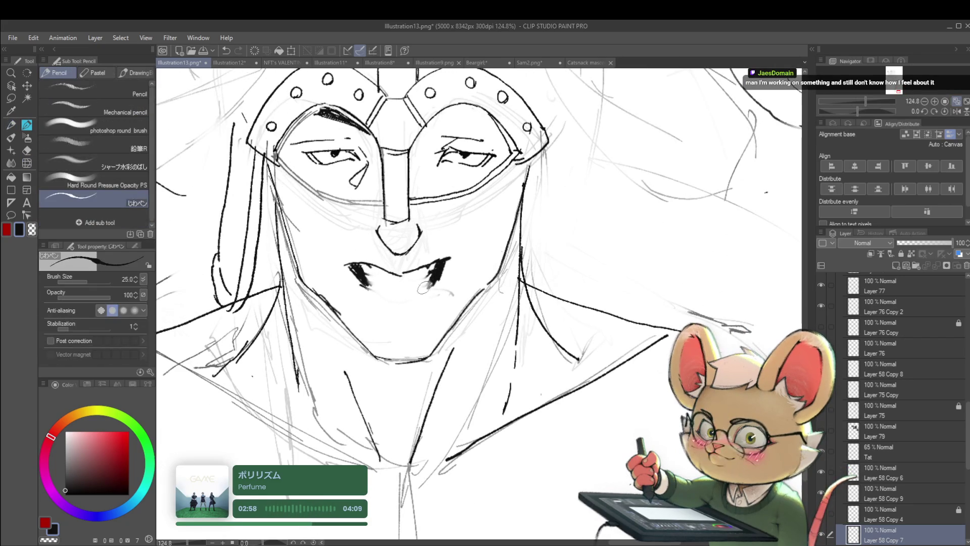
{"action": "left_click_drag", "start_coordinate": [427, 292], "coordinate": [434, 235]}
{"action": "left_click_drag", "start_coordinate": [449, 279], "coordinate": [446, 249]}
{"action": "scroll", "coordinate": [390, 222], "scroll_direction": "up", "scroll_amount": 2}
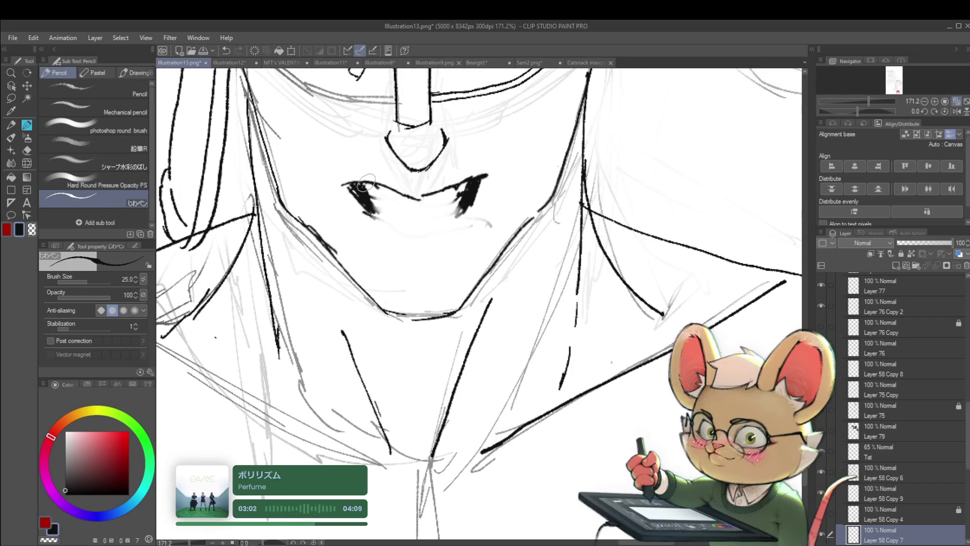
{"action": "mouse_move", "coordinate": [362, 188]}
{"action": "left_mouse_down"}
{"action": "mouse_move", "coordinate": [415, 222]}
{"action": "mouse_move", "coordinate": [455, 218]}
{"action": "left_mouse_up"}
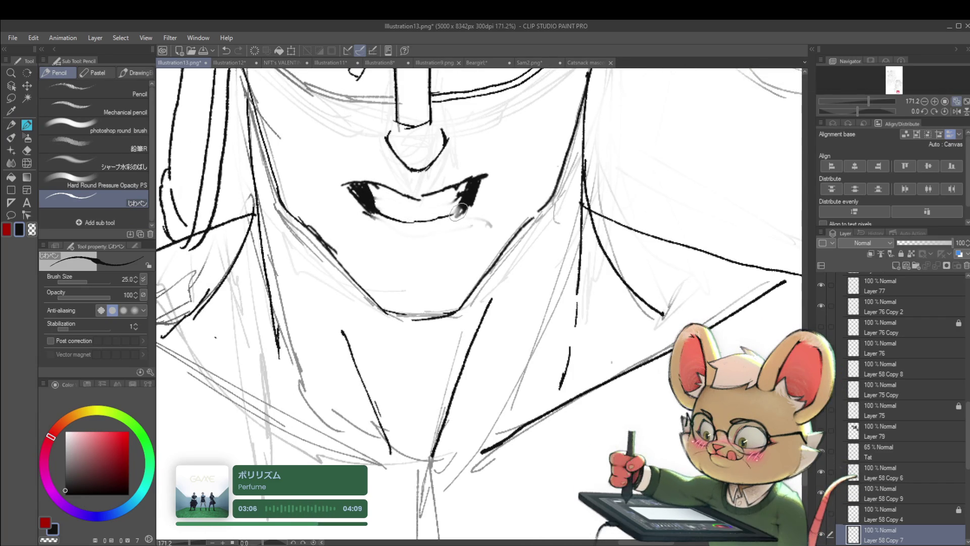
- Undo the dark mouth inking and recentre on the face to review it
{"action": "scroll", "coordinate": [454, 218], "scroll_direction": "down", "scroll_amount": 10}
{"action": "scroll", "coordinate": [455, 208], "scroll_direction": "up", "scroll_amount": 7}
{"action": "scroll", "coordinate": [454, 207], "scroll_direction": "up", "scroll_amount": 1}
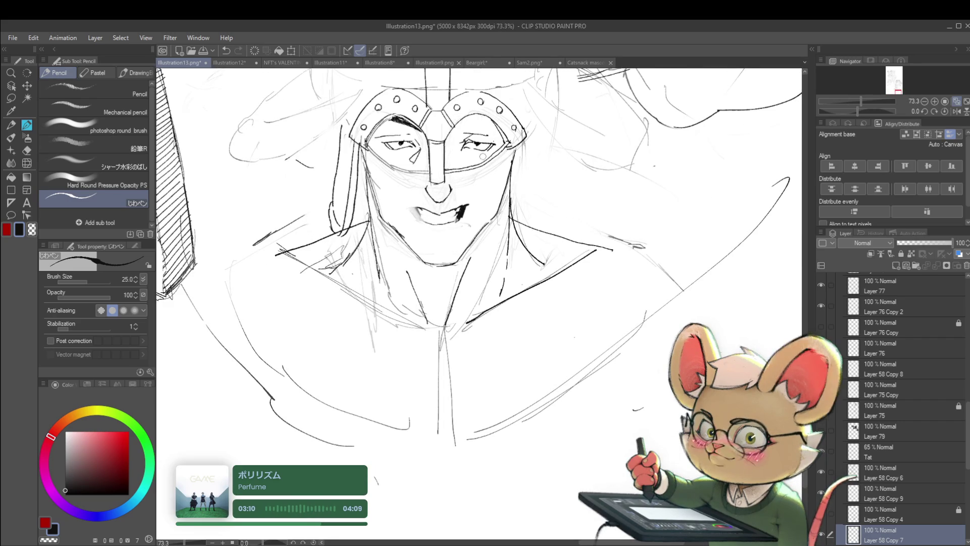
{"action": "key", "text": "ctrl+z"}
{"action": "key", "text": "ctrl+z"}
{"action": "key", "text": "ctrl+z"}
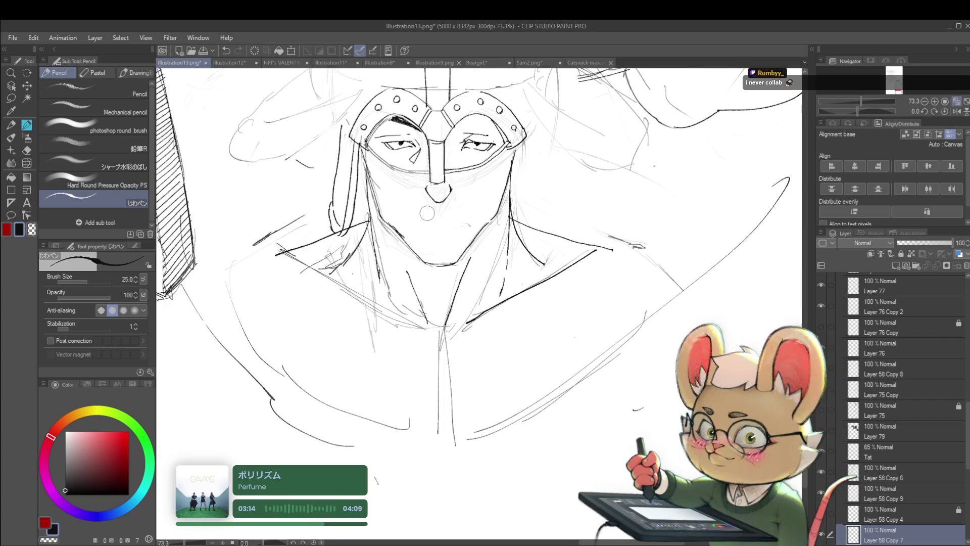
{"action": "left_click_drag", "start_coordinate": [449, 188], "coordinate": [468, 216]}
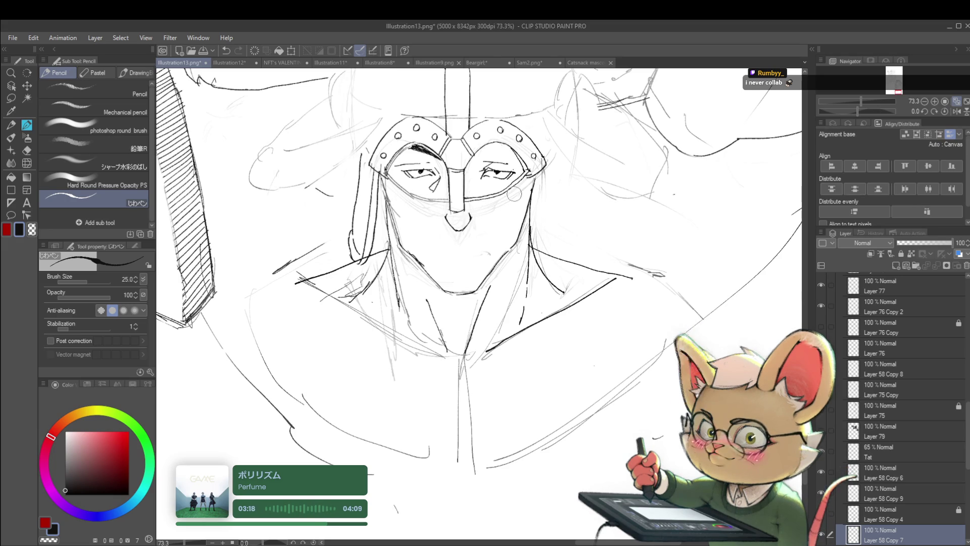
{"action": "scroll", "coordinate": [524, 163], "scroll_direction": "down", "scroll_amount": 5}
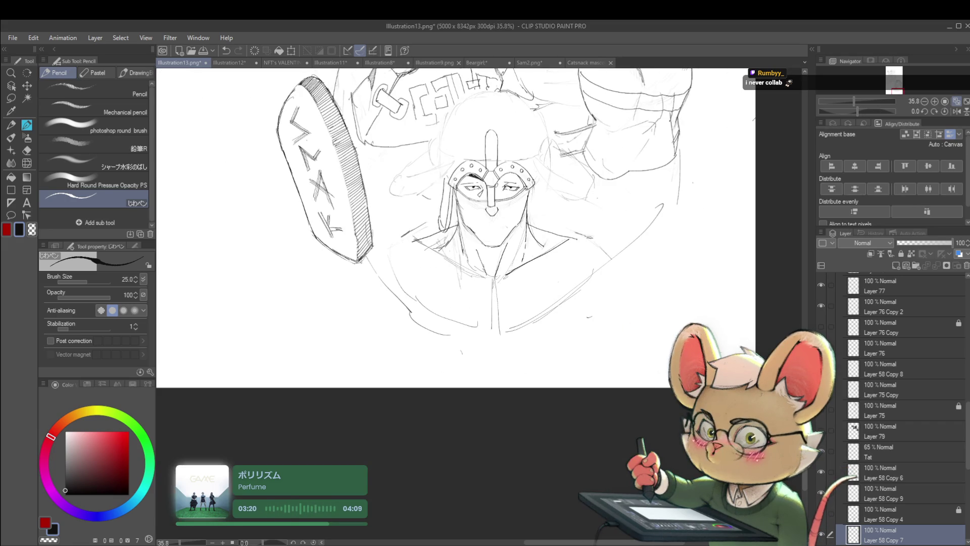
{"action": "scroll", "coordinate": [505, 212], "scroll_direction": "up", "scroll_amount": 4}
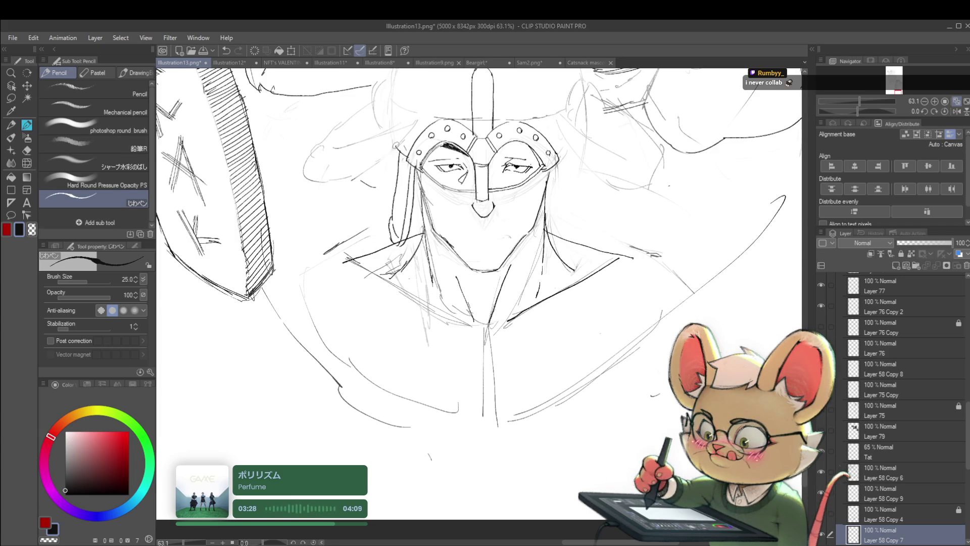
{"action": "scroll", "coordinate": [398, 147], "scroll_direction": "down", "scroll_amount": 5}
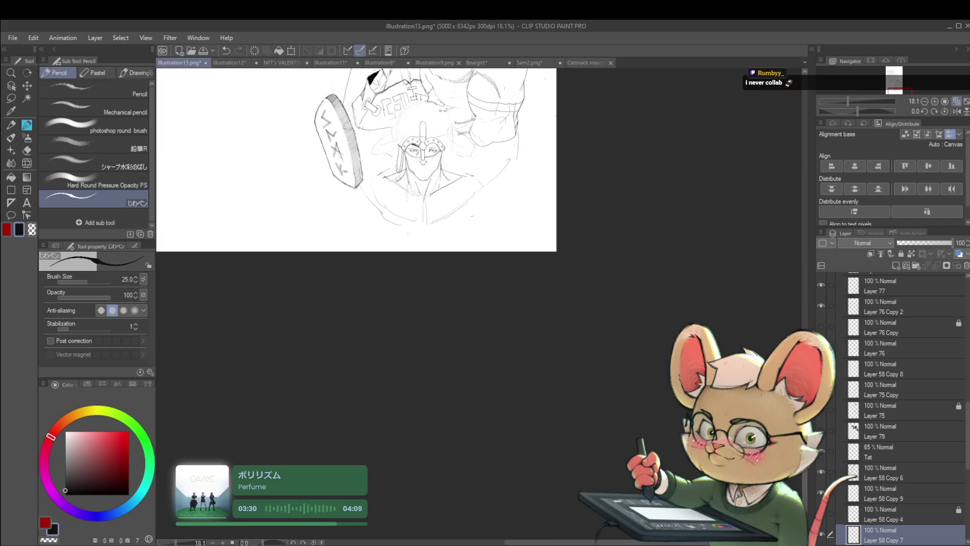
{"action": "scroll", "coordinate": [430, 157], "scroll_direction": "up", "scroll_amount": 5}
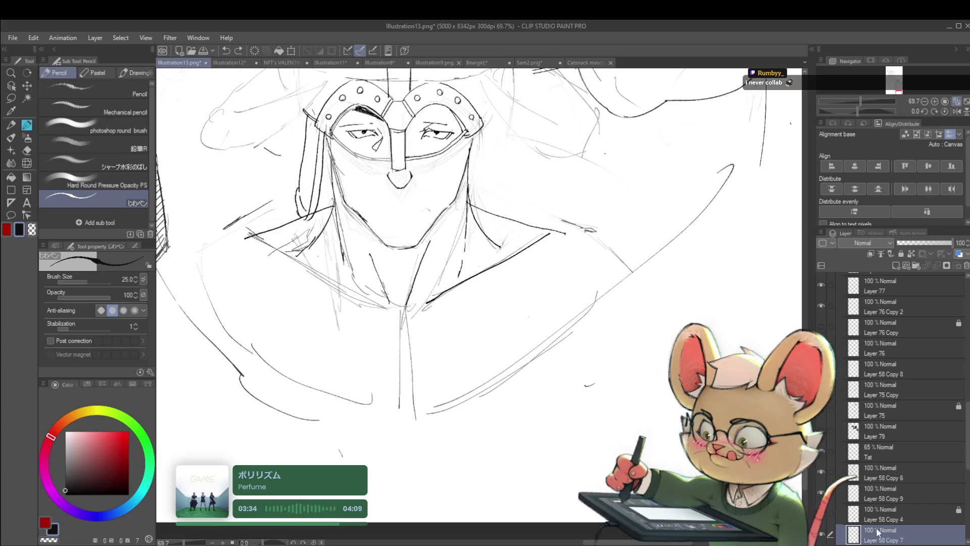
- Browse Layer 58 Copy 9, Copy 6 and Copy 7, ending on Layer 58
{"action": "left_click", "coordinate": [882, 500]}
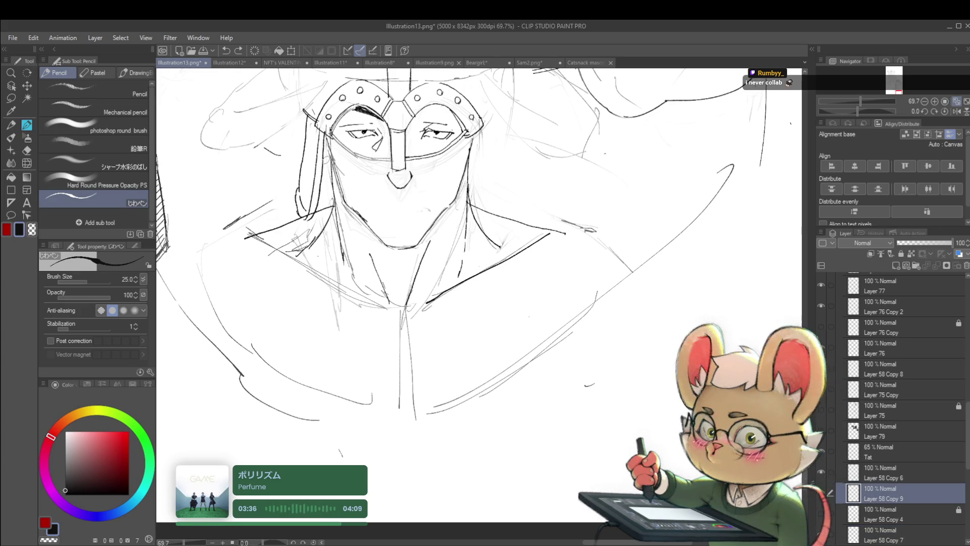
{"action": "left_click", "coordinate": [882, 478]}
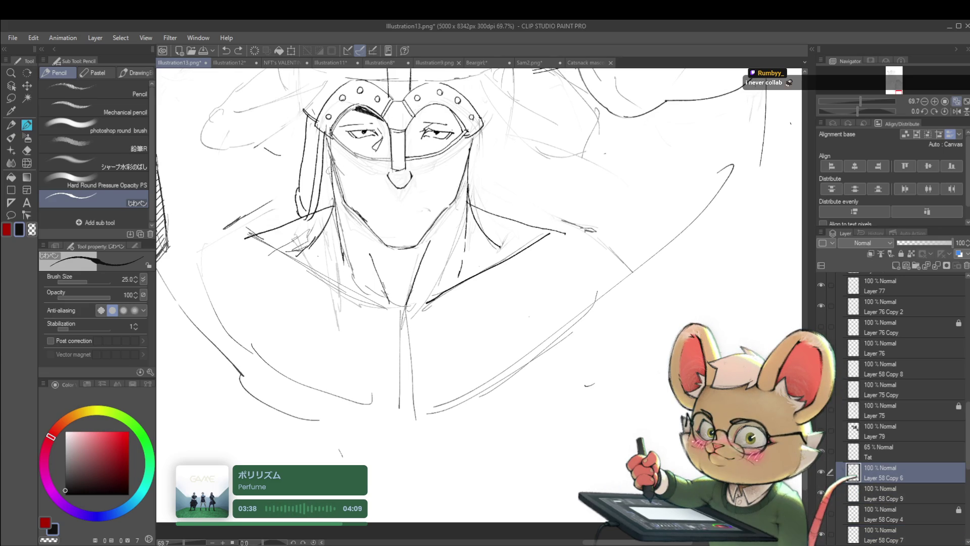
{"action": "left_click", "coordinate": [885, 534]}
{"action": "scroll", "coordinate": [899, 404], "scroll_direction": "down", "scroll_amount": 4}
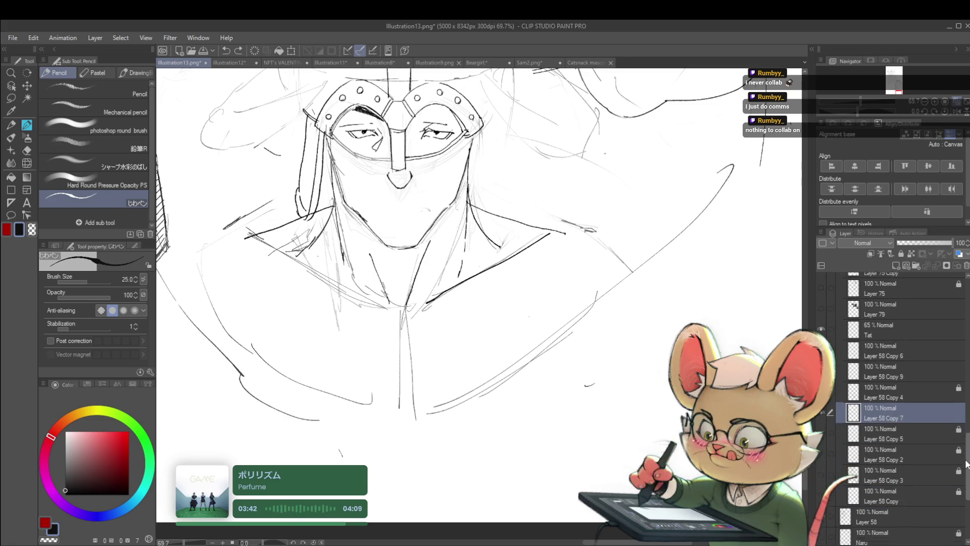
{"action": "left_click", "coordinate": [859, 478]}
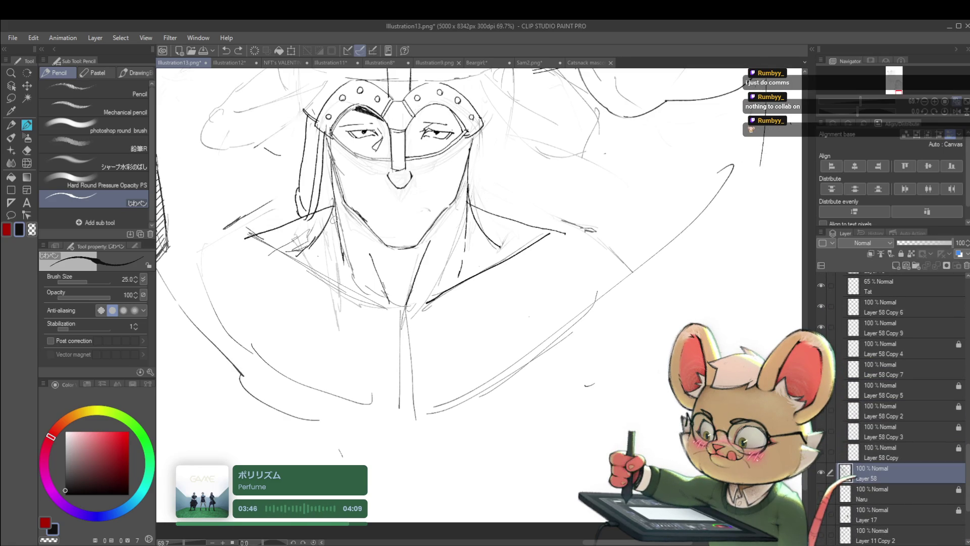
- Pick Layer 77 from the canvas by its neck linework with the Operation tool
{"action": "left_click", "coordinate": [10, 85]}
{"action": "scroll", "coordinate": [324, 238], "scroll_direction": "up", "scroll_amount": 3}
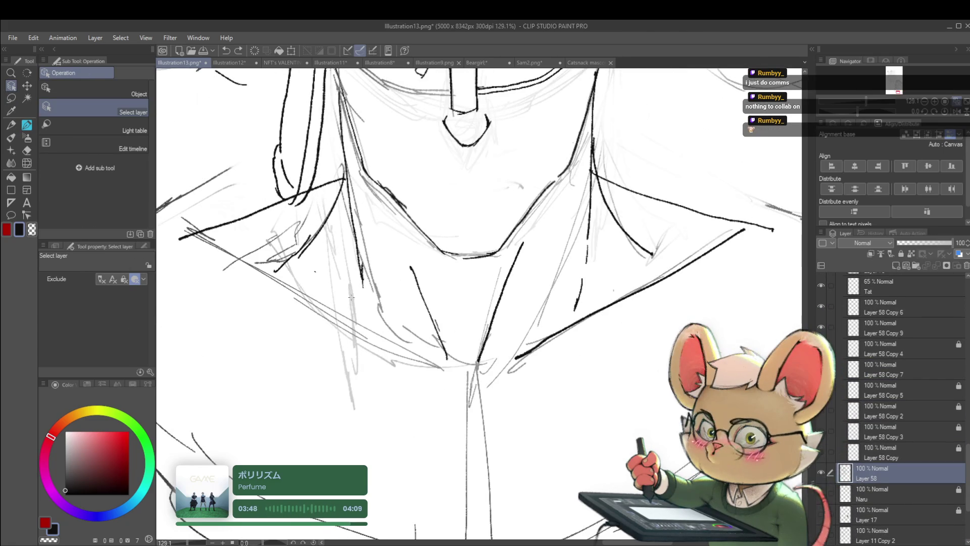
{"action": "left_click", "coordinate": [376, 293]}
{"action": "scroll", "coordinate": [377, 293], "scroll_direction": "down", "scroll_amount": 4}
{"action": "scroll", "coordinate": [334, 294], "scroll_direction": "down", "scroll_amount": 3}
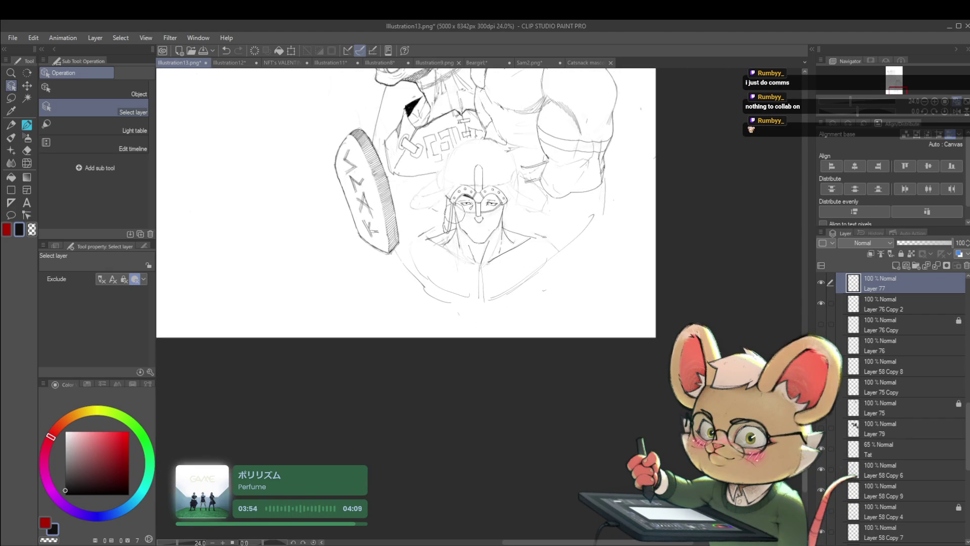
{"action": "scroll", "coordinate": [464, 276], "scroll_direction": "up", "scroll_amount": 4}
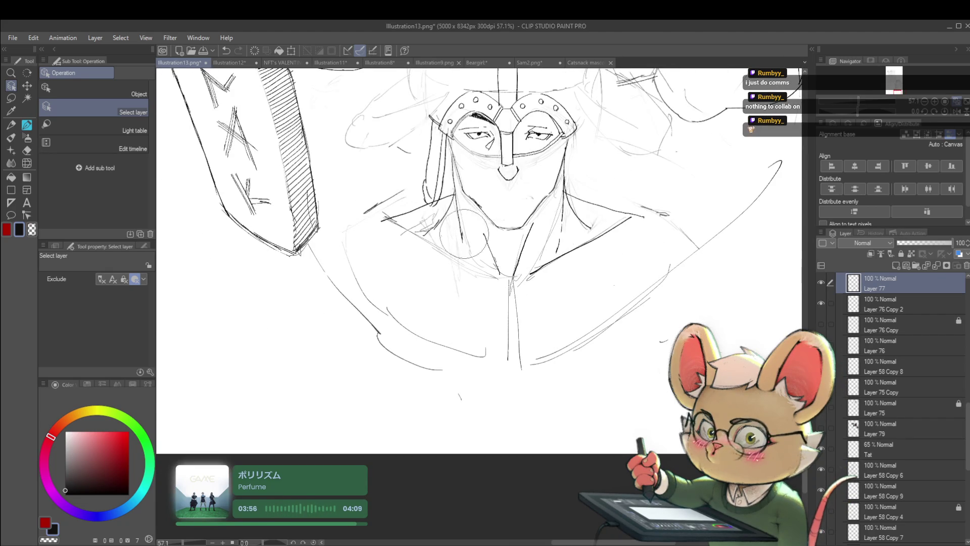
{"action": "left_click_drag", "start_coordinate": [417, 200], "coordinate": [378, 344]}
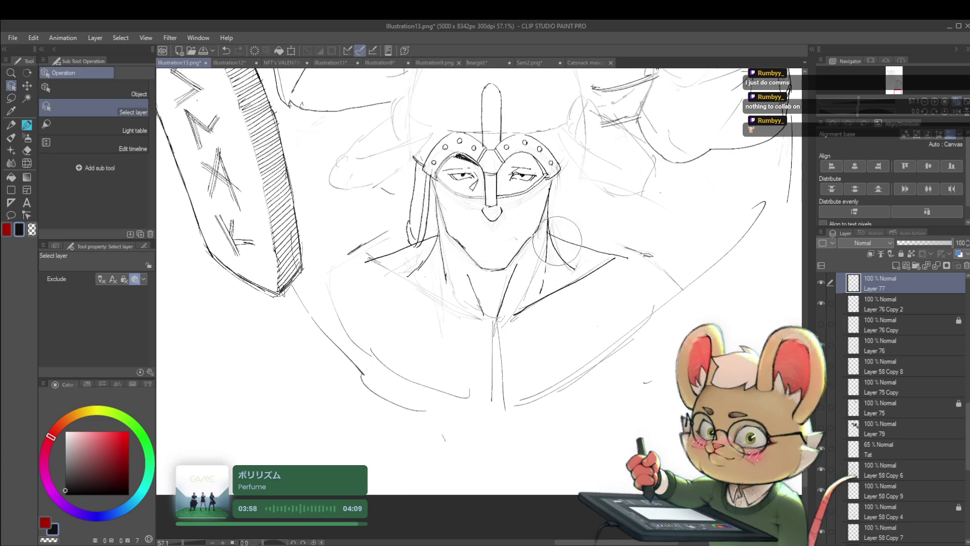
{"action": "scroll", "coordinate": [593, 298], "scroll_direction": "down", "scroll_amount": 3}
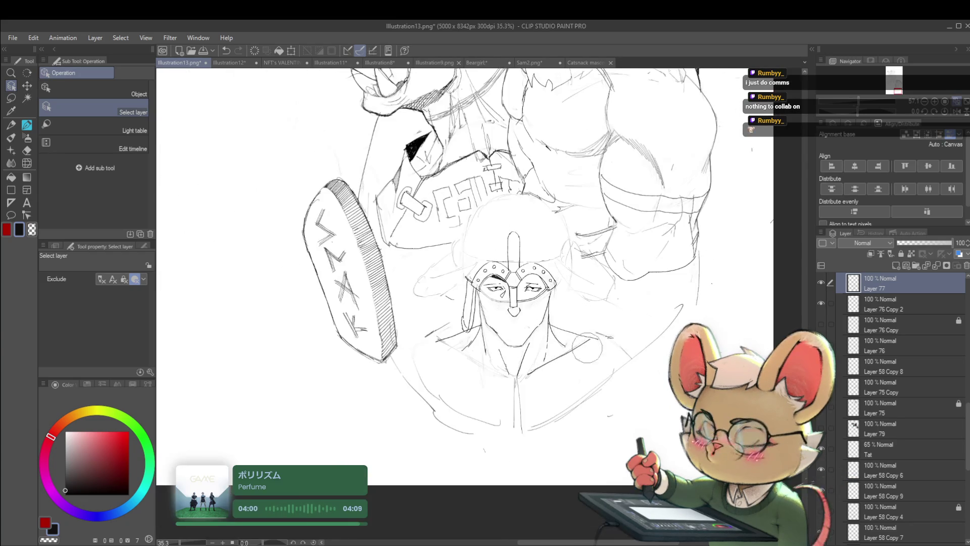
{"action": "scroll", "coordinate": [576, 282], "scroll_direction": "down", "scroll_amount": 3}
{"action": "scroll", "coordinate": [576, 283], "scroll_direction": "up", "scroll_amount": 3}
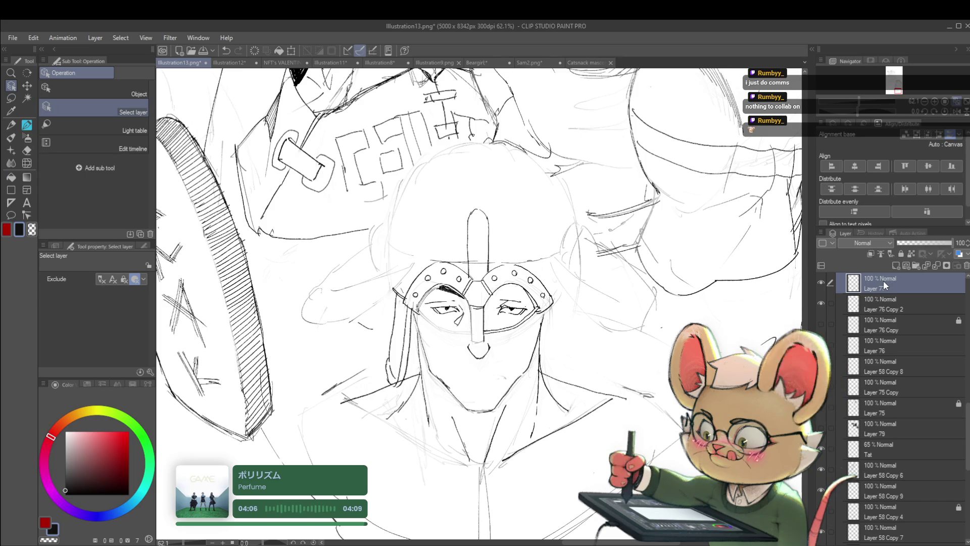
- Drag Layer 77 out of its folder to sit just above Layer 58
{"action": "left_click_drag", "start_coordinate": [885, 288], "coordinate": [891, 459]}
{"action": "left_click_drag", "start_coordinate": [891, 540], "coordinate": [895, 397]}
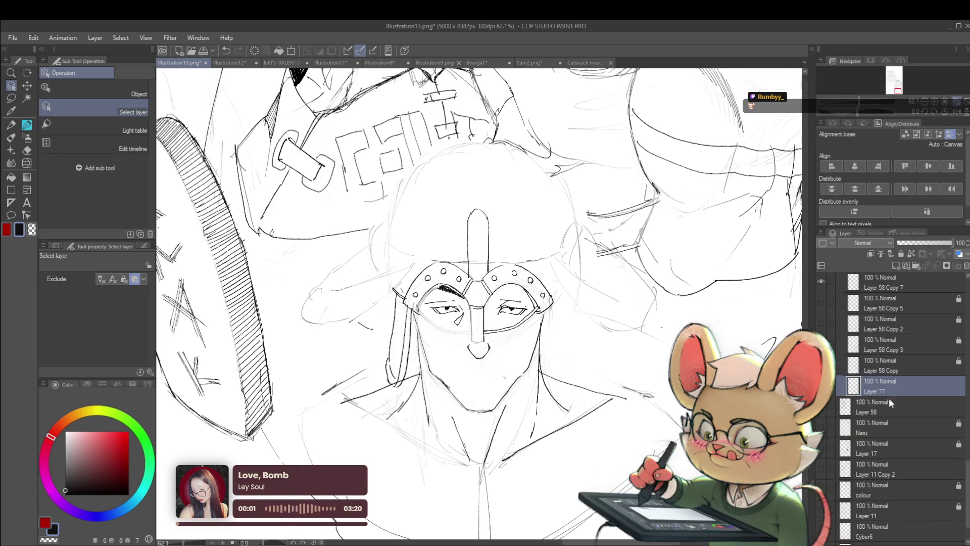
{"action": "left_click_drag", "start_coordinate": [865, 404], "coordinate": [861, 416]}
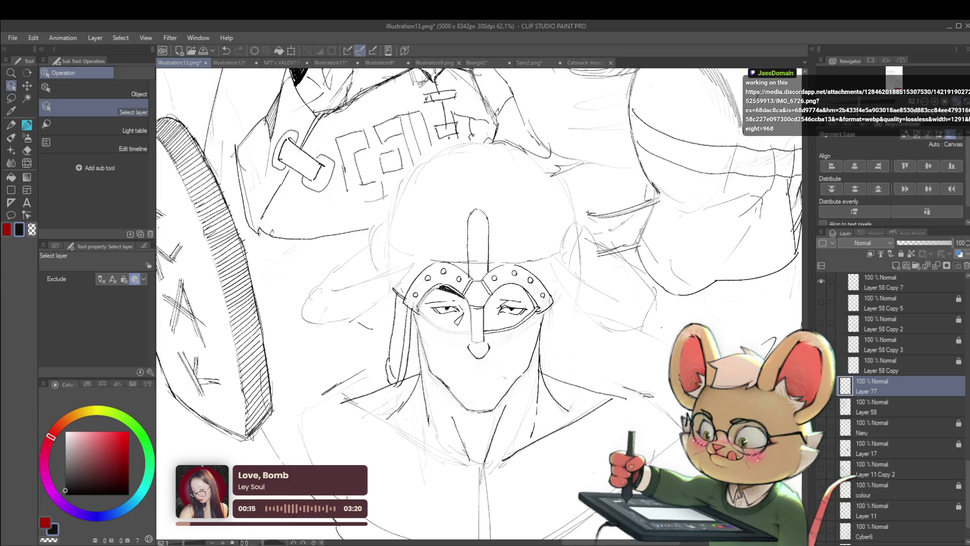
- Merge Layer 77 down into Layer 58 with Ctrl+E and zoom around to review
{"action": "key", "text": "ctrl+e"}
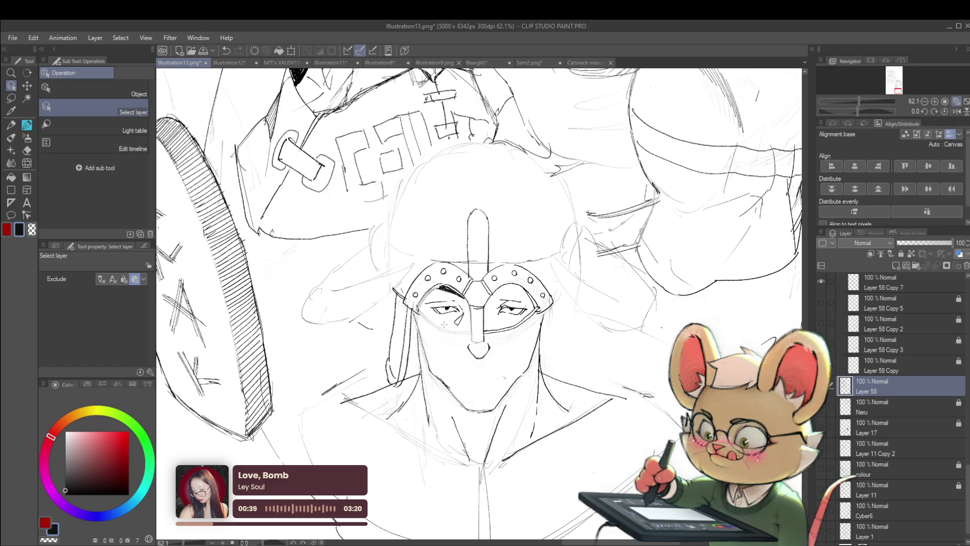
{"action": "scroll", "coordinate": [434, 333], "scroll_direction": "up", "scroll_amount": 3}
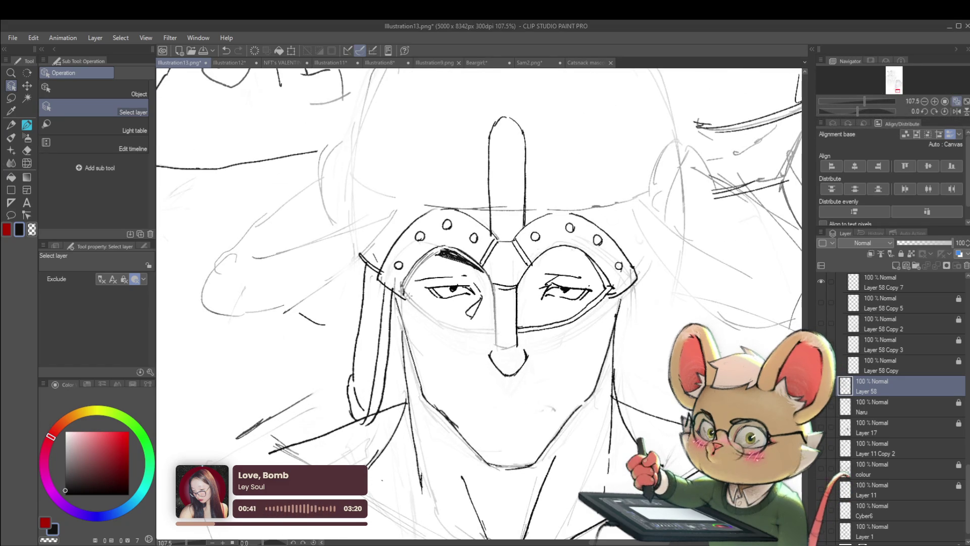
{"action": "key", "text": "ctrl+shift+n"}
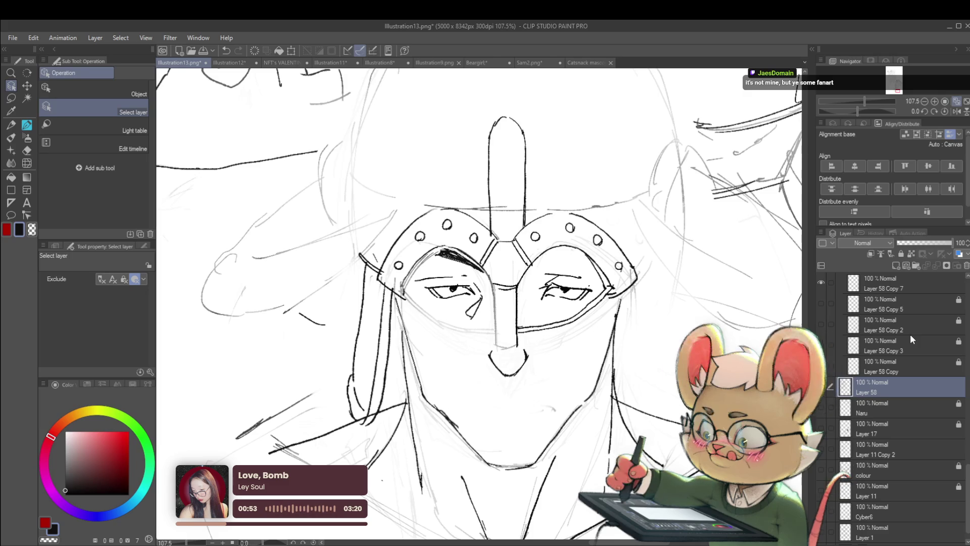
{"action": "scroll", "coordinate": [661, 303], "scroll_direction": "down", "scroll_amount": 5}
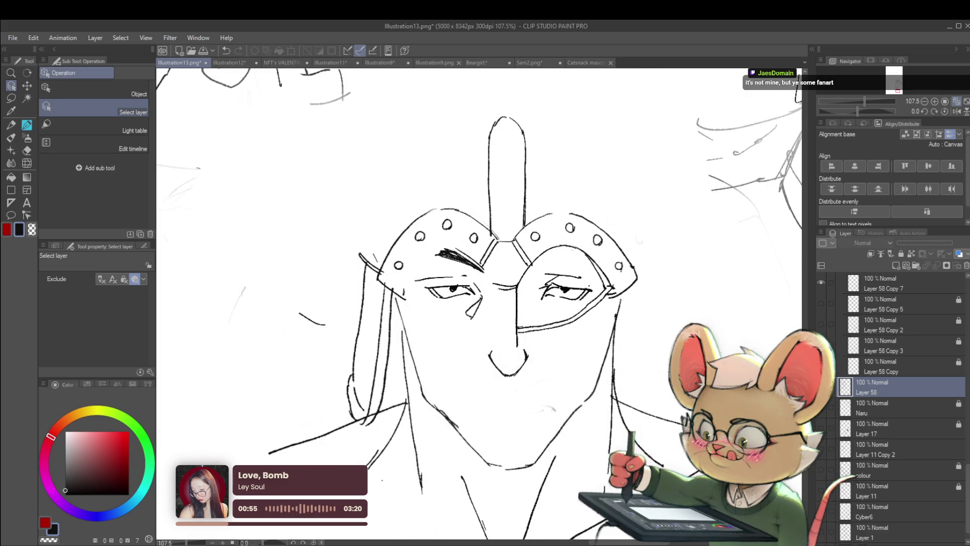
{"action": "scroll", "coordinate": [661, 303], "scroll_direction": "down", "scroll_amount": 3}
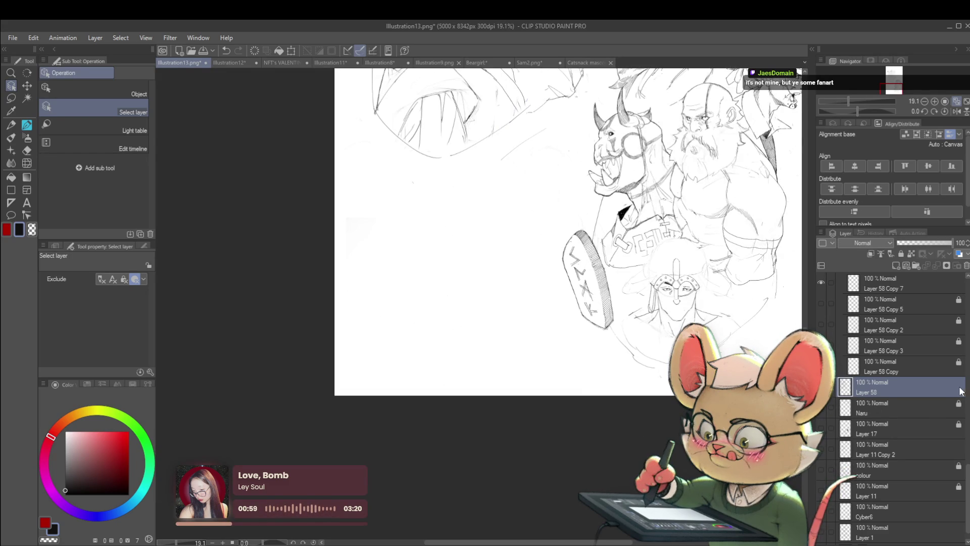
{"action": "scroll", "coordinate": [962, 441], "scroll_direction": "up", "scroll_amount": 5}
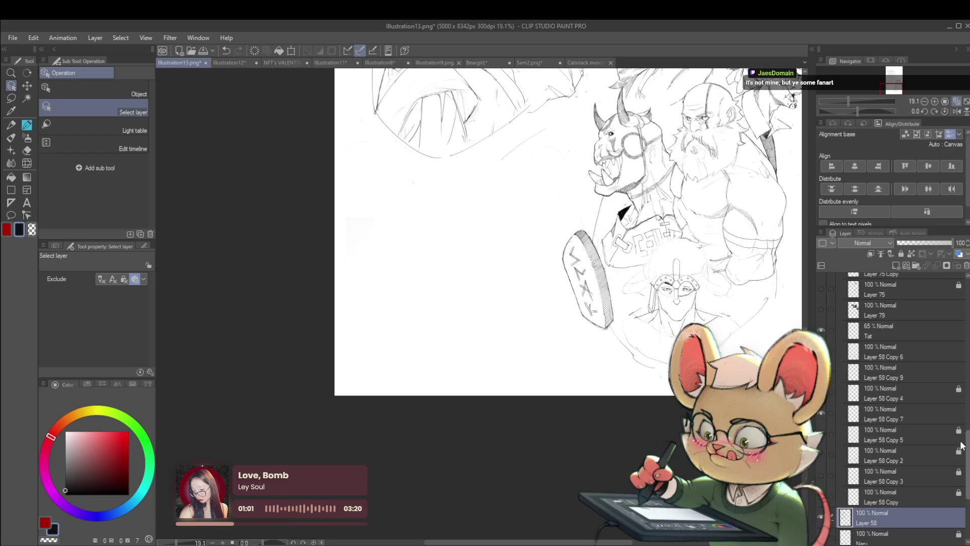
{"action": "scroll", "coordinate": [704, 316], "scroll_direction": "up", "scroll_amount": 5}
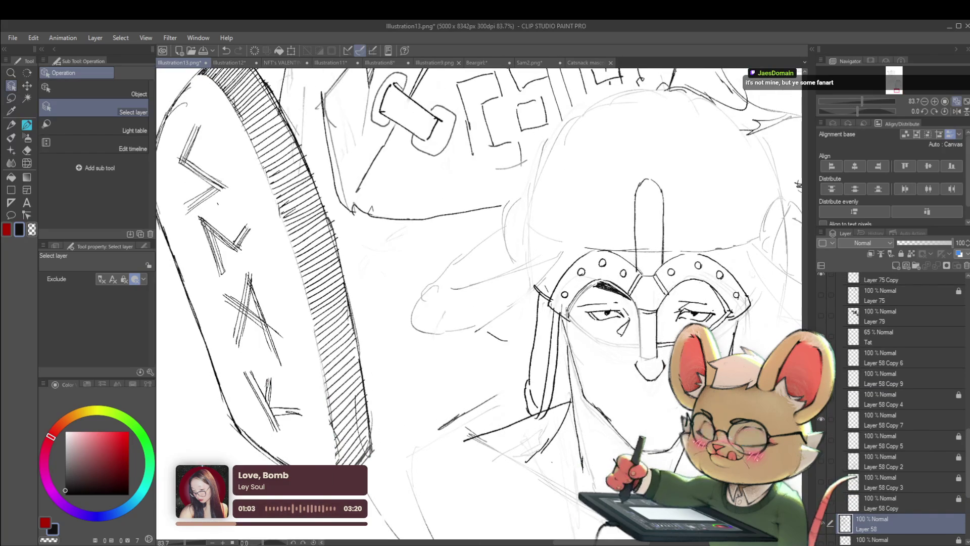
- Select Layer 58 Copy 7, toggle its visibility to check it, and show the helmeted face layer
{"action": "left_click", "coordinate": [890, 419]}
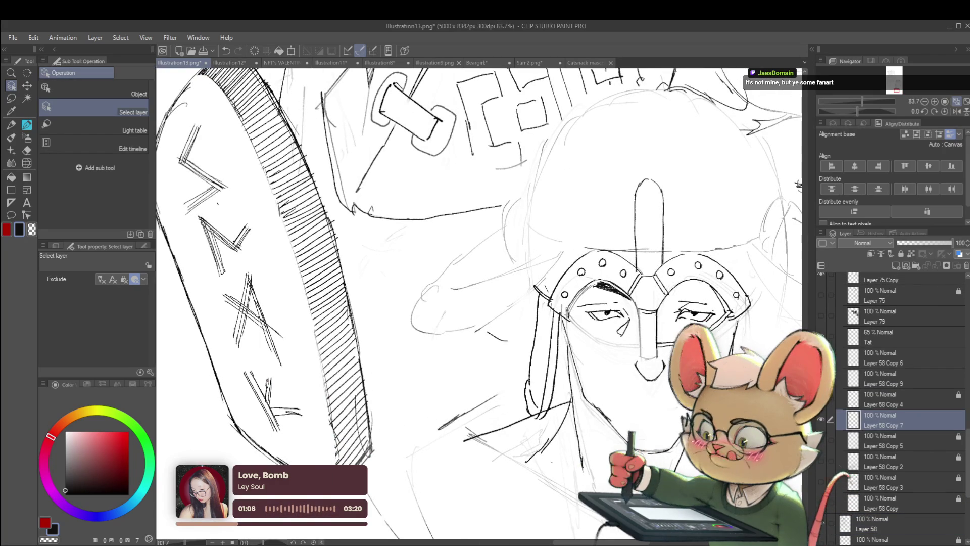
{"action": "left_click", "coordinate": [823, 420]}
{"action": "left_click", "coordinate": [823, 421]}
{"action": "left_click", "coordinate": [825, 419]}
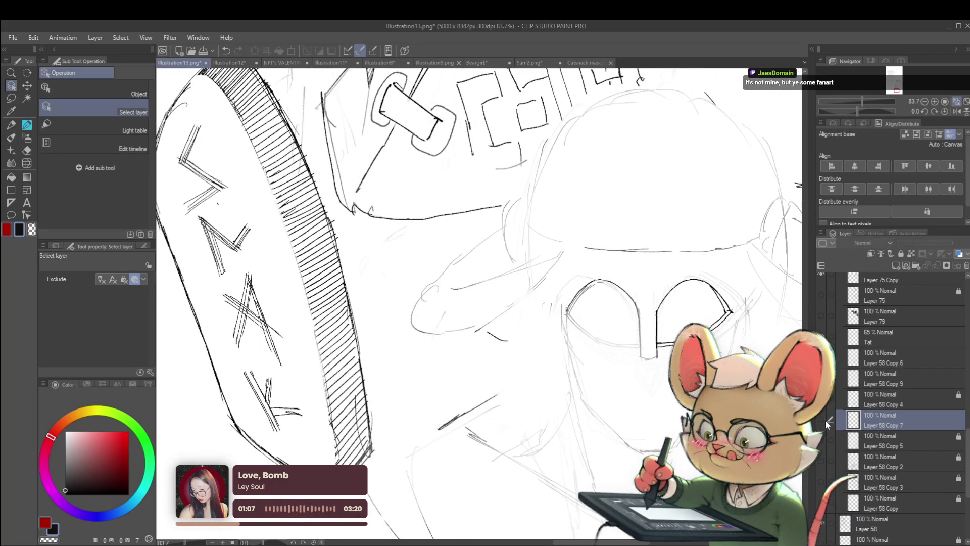
{"action": "left_click", "coordinate": [824, 418]}
{"action": "left_click", "coordinate": [821, 524]}
{"action": "left_click", "coordinate": [821, 524]}
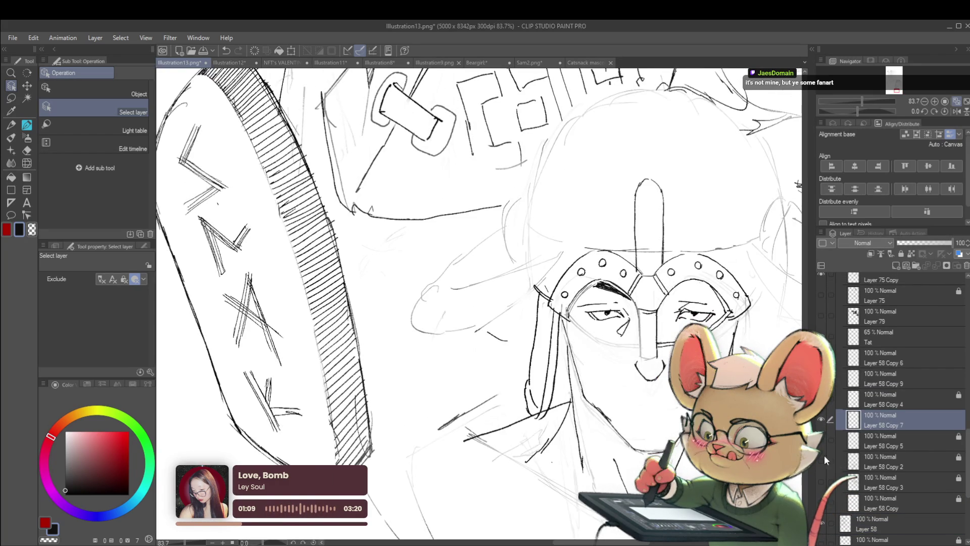
- Move Layer 58 Copy 7 below Layer 58 Copy and merge it down with Ctrl+E
{"action": "left_click_drag", "start_coordinate": [872, 508], "coordinate": [862, 514]}
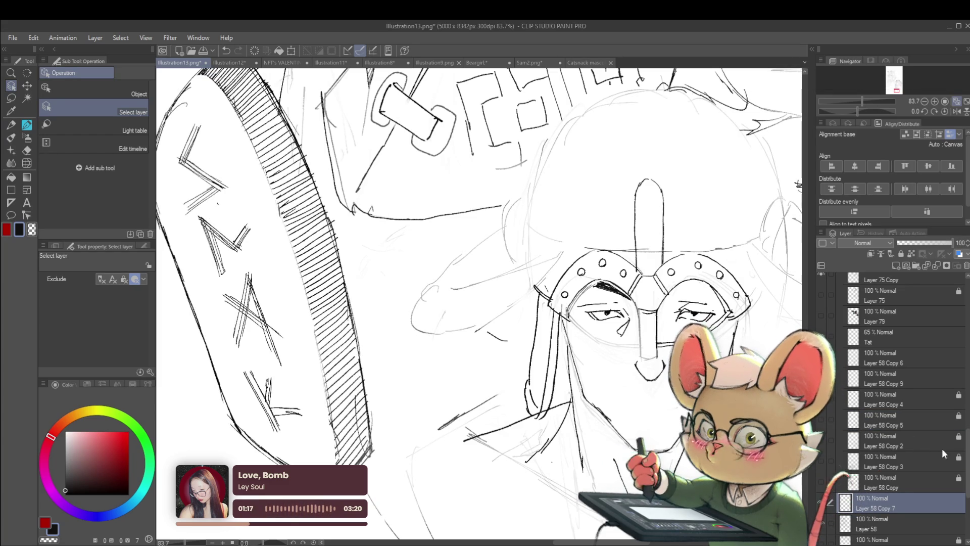
{"action": "key", "text": "ctrl+e"}
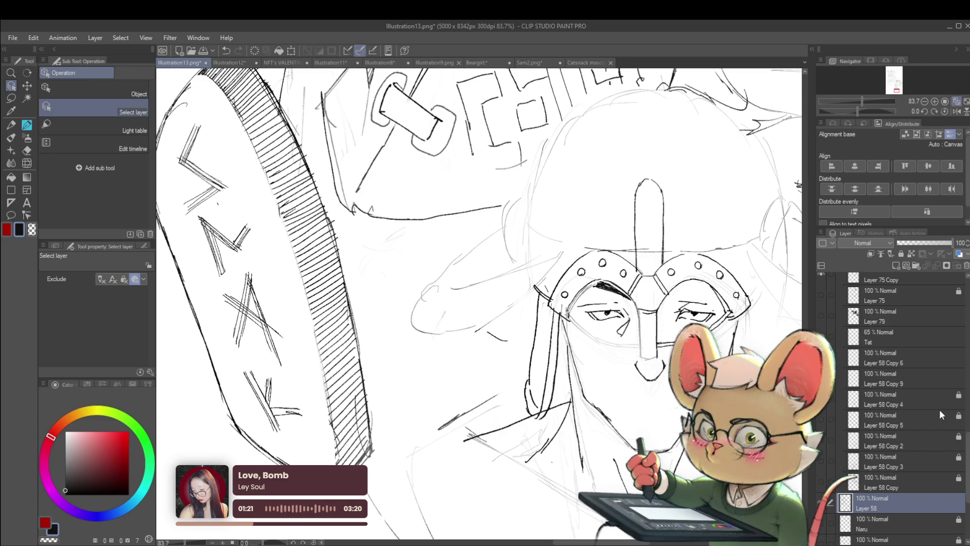
{"action": "left_click", "coordinate": [821, 334]}
{"action": "left_click_drag", "start_coordinate": [660, 360], "coordinate": [577, 320]}
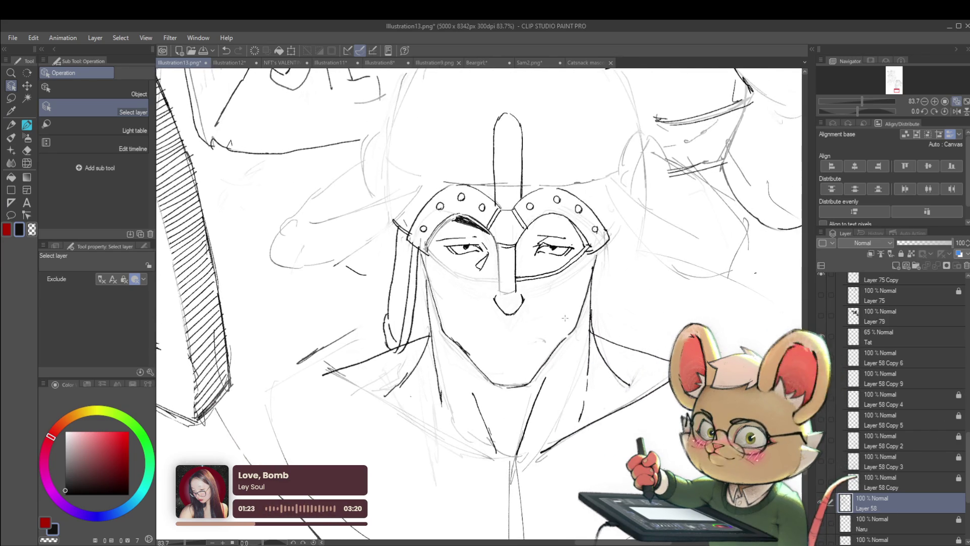
- Switch to the Pencil, undo the last stroke, and redraw the mask's bottom line
{"action": "key", "text": "p"}
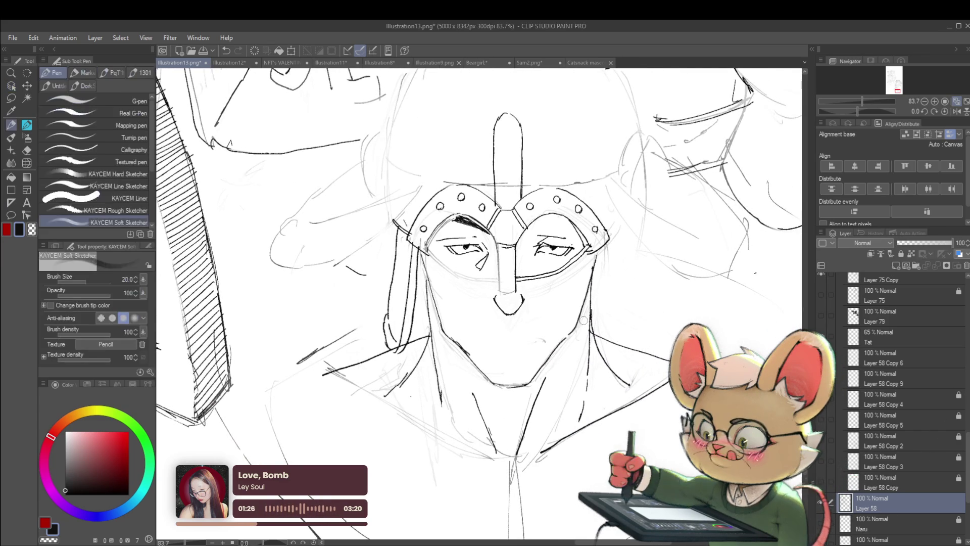
{"action": "key", "text": "p"}
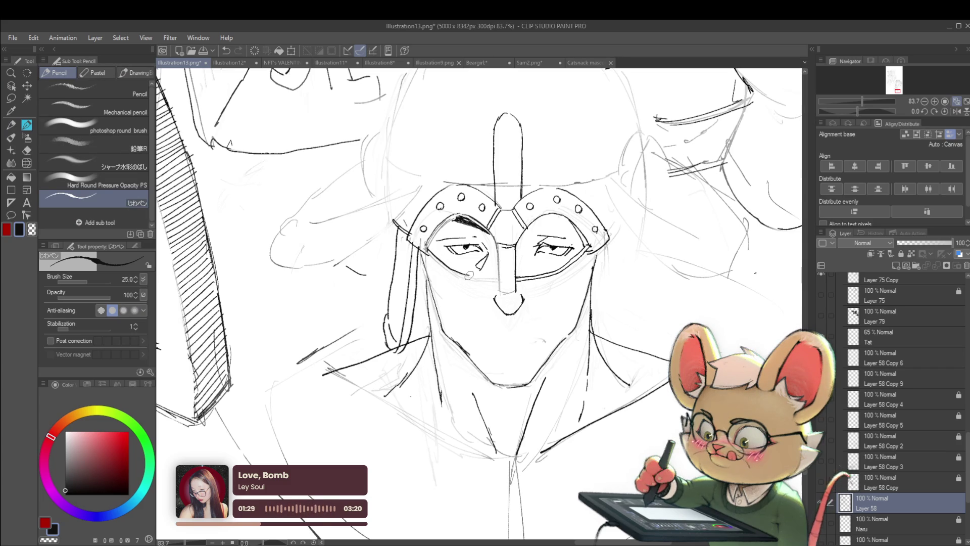
{"action": "key", "text": "ctrl+z"}
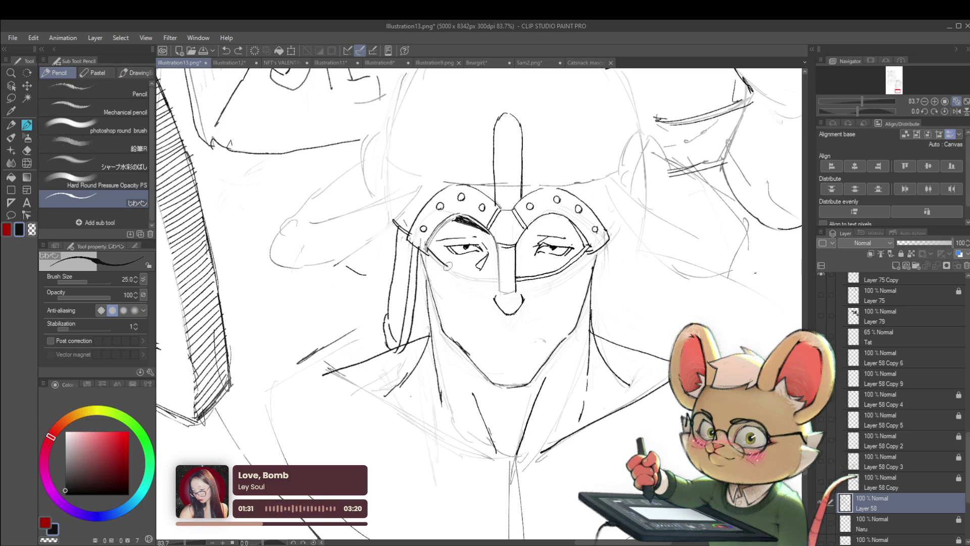
{"action": "left_click_drag", "start_coordinate": [497, 277], "coordinate": [503, 278]}
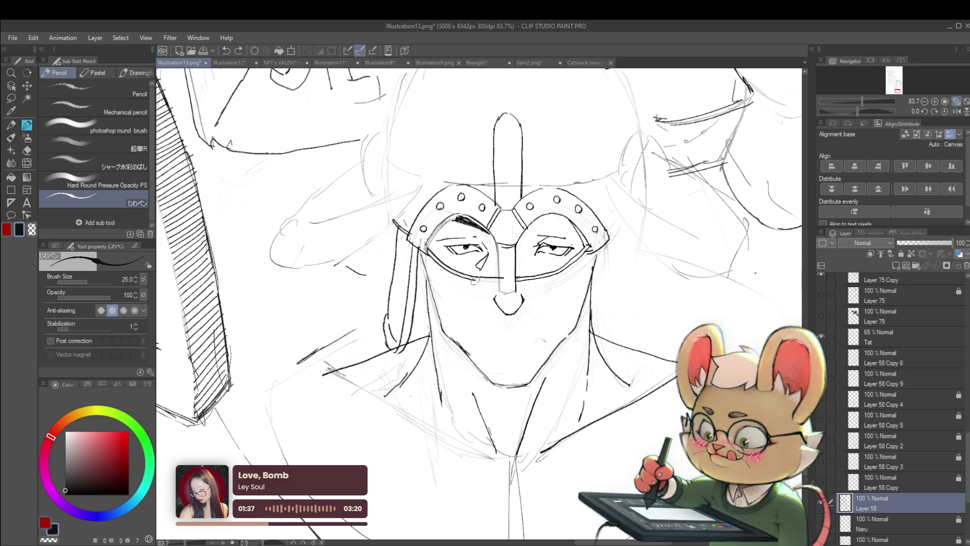
{"action": "scroll", "coordinate": [487, 281], "scroll_direction": "down", "scroll_amount": 5}
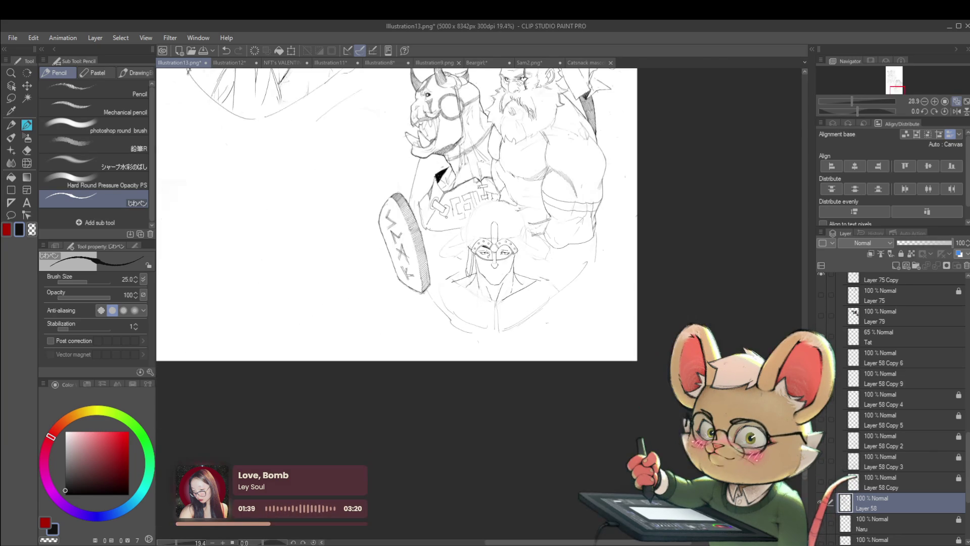
{"action": "scroll", "coordinate": [472, 255], "scroll_direction": "up", "scroll_amount": 6}
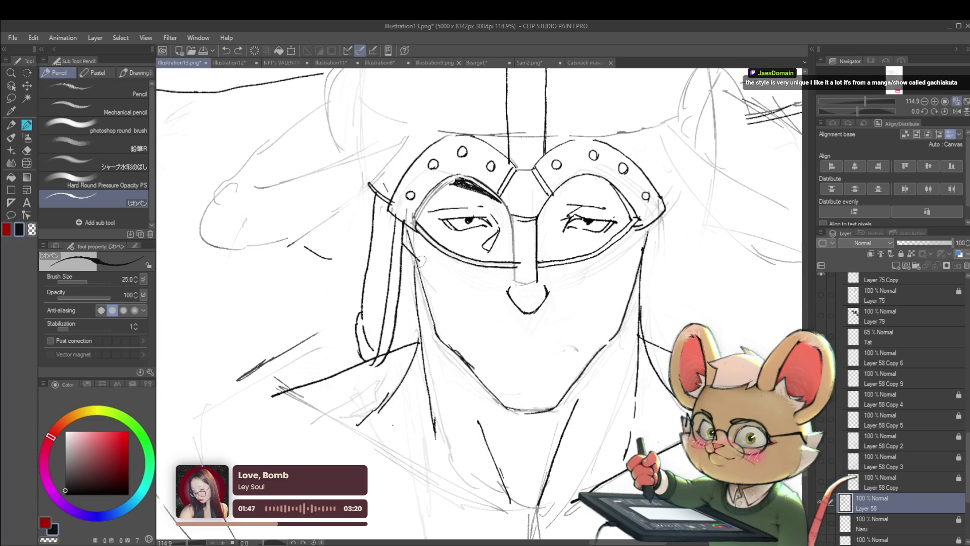
- Draw a line along the mask's lower edge and the grinning mouth line
{"action": "left_click_drag", "start_coordinate": [435, 272], "coordinate": [498, 289]}
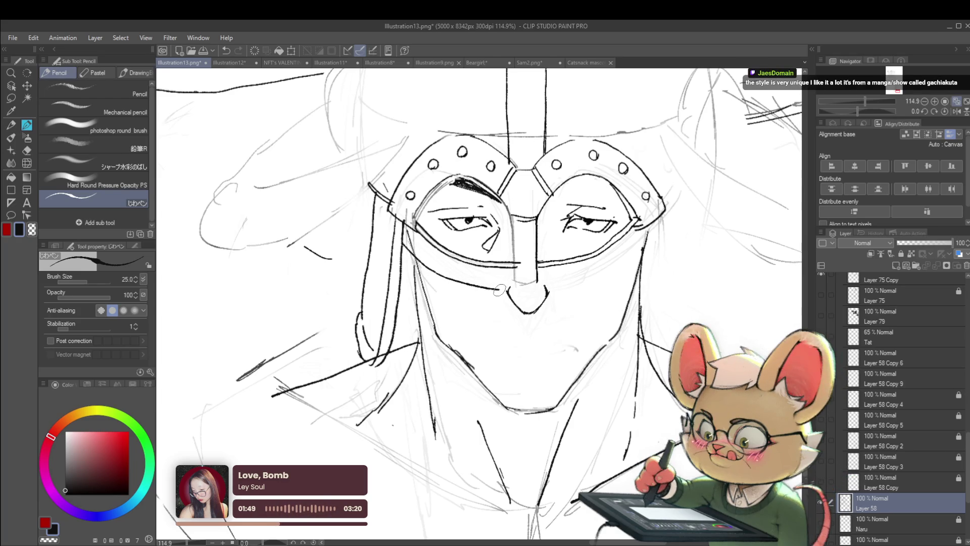
{"action": "scroll", "coordinate": [511, 279], "scroll_direction": "down", "scroll_amount": 5}
{"action": "scroll", "coordinate": [571, 238], "scroll_direction": "down", "scroll_amount": 1}
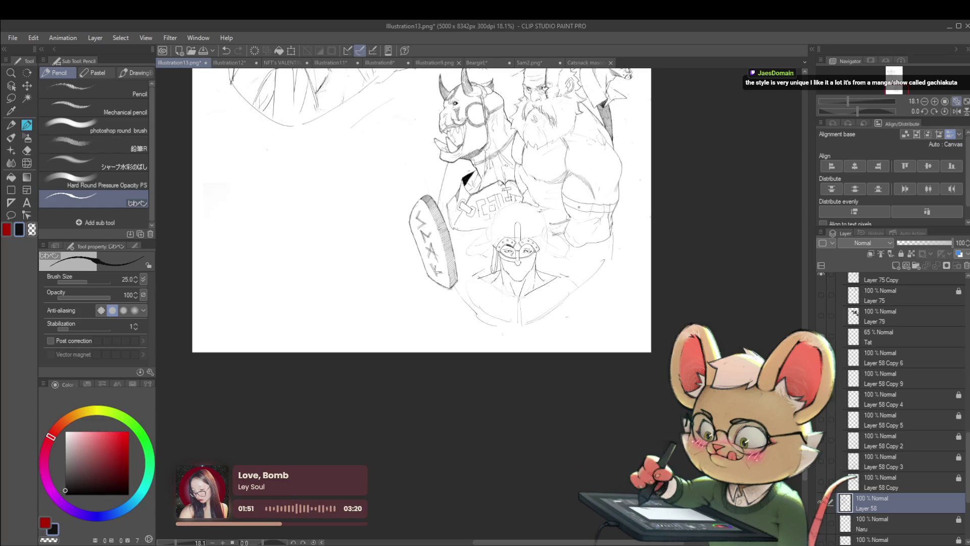
{"action": "scroll", "coordinate": [553, 252], "scroll_direction": "up", "scroll_amount": 4}
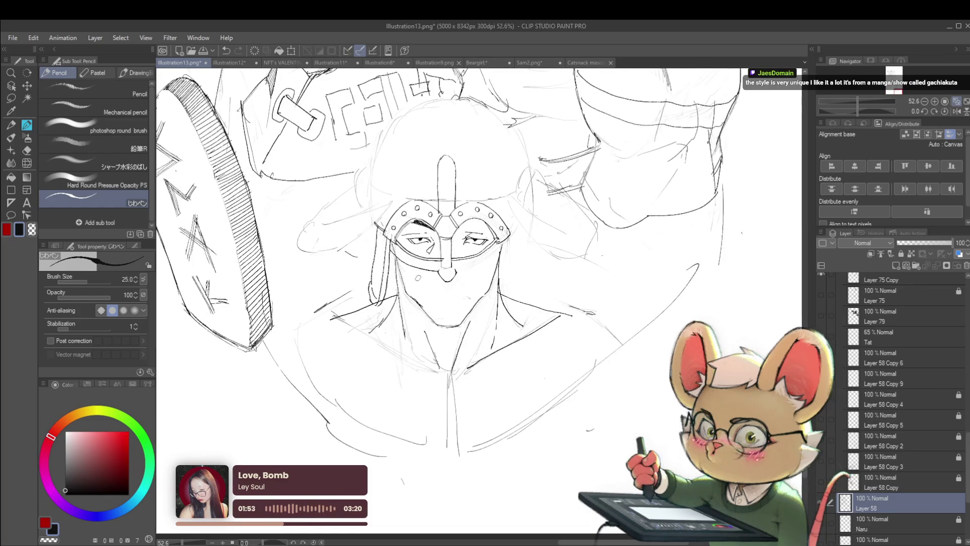
{"action": "mouse_move", "coordinate": [425, 282]}
{"action": "left_mouse_down"}
{"action": "mouse_move", "coordinate": [452, 289]}
{"action": "mouse_move", "coordinate": [478, 275]}
{"action": "left_mouse_up"}
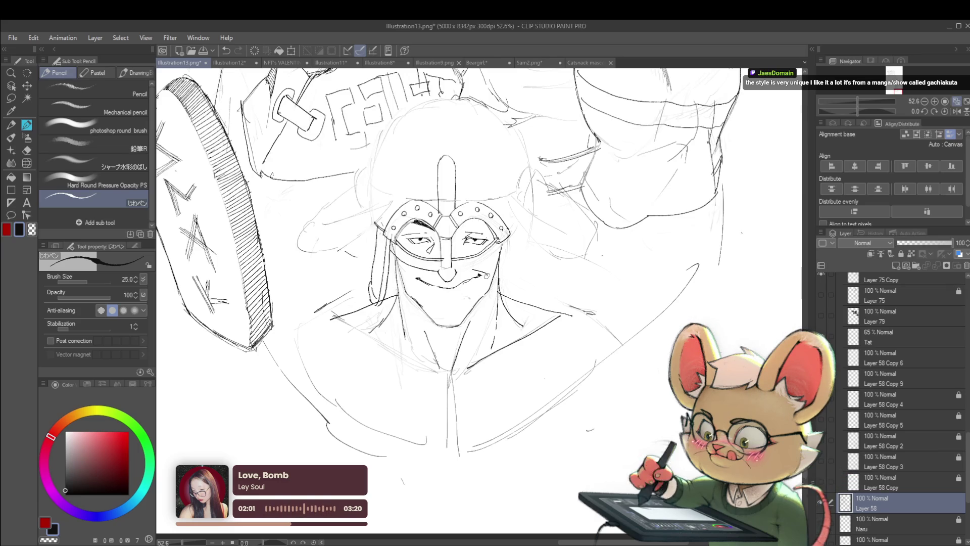
{"action": "scroll", "coordinate": [423, 273], "scroll_direction": "down", "scroll_amount": 3}
{"action": "scroll", "coordinate": [422, 273], "scroll_direction": "up", "scroll_amount": 6}
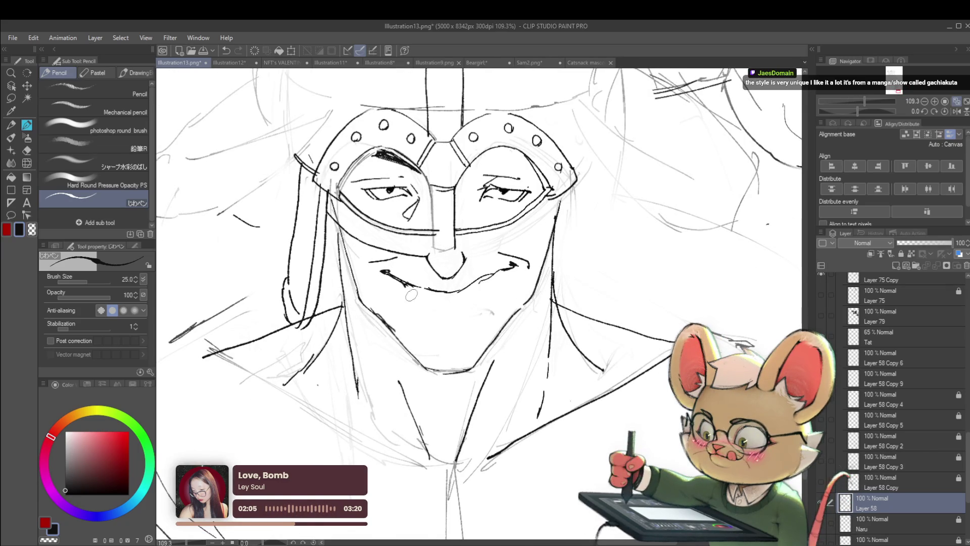
- Curve the lower lip and add a stroke at the mouth's right corner
{"action": "mouse_move", "coordinate": [404, 287]}
{"action": "left_mouse_down"}
{"action": "mouse_move", "coordinate": [426, 299]}
{"action": "mouse_move", "coordinate": [473, 298]}
{"action": "left_mouse_up"}
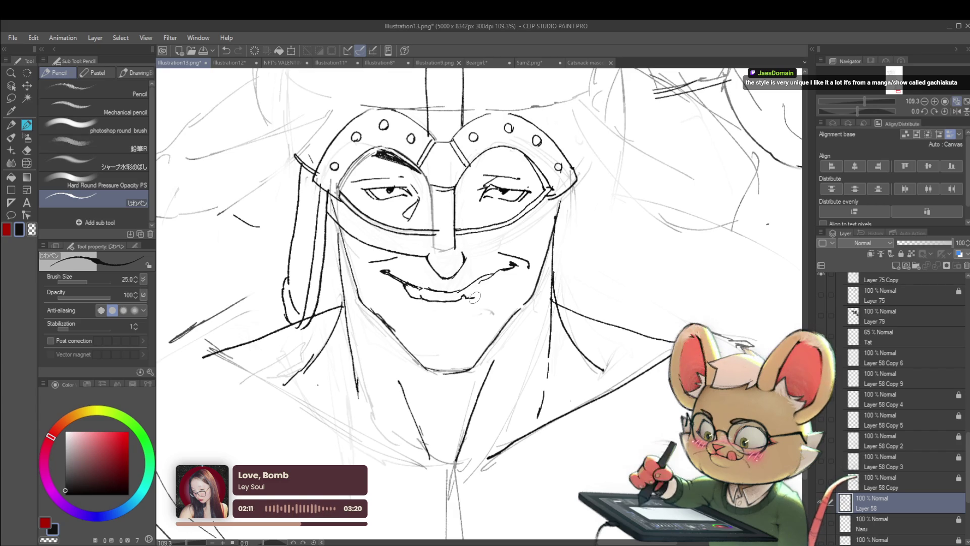
{"action": "scroll", "coordinate": [476, 284], "scroll_direction": "down", "scroll_amount": 4}
{"action": "scroll", "coordinate": [528, 248], "scroll_direction": "down", "scroll_amount": 1}
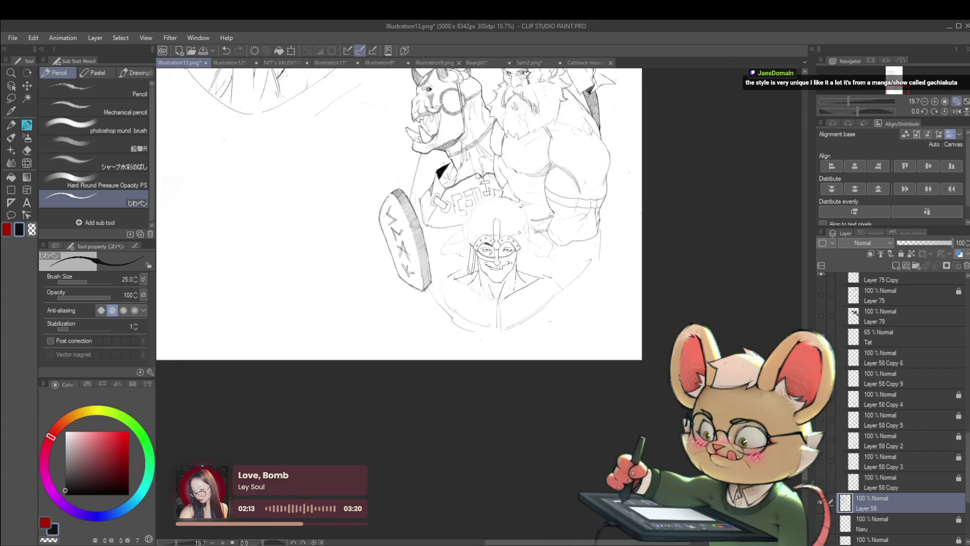
{"action": "scroll", "coordinate": [506, 273], "scroll_direction": "up", "scroll_amount": 5}
{"action": "mouse_move", "coordinate": [503, 286]}
{"action": "left_mouse_down"}
{"action": "mouse_move", "coordinate": [497, 305]}
{"action": "mouse_move", "coordinate": [485, 303]}
{"action": "left_mouse_up"}
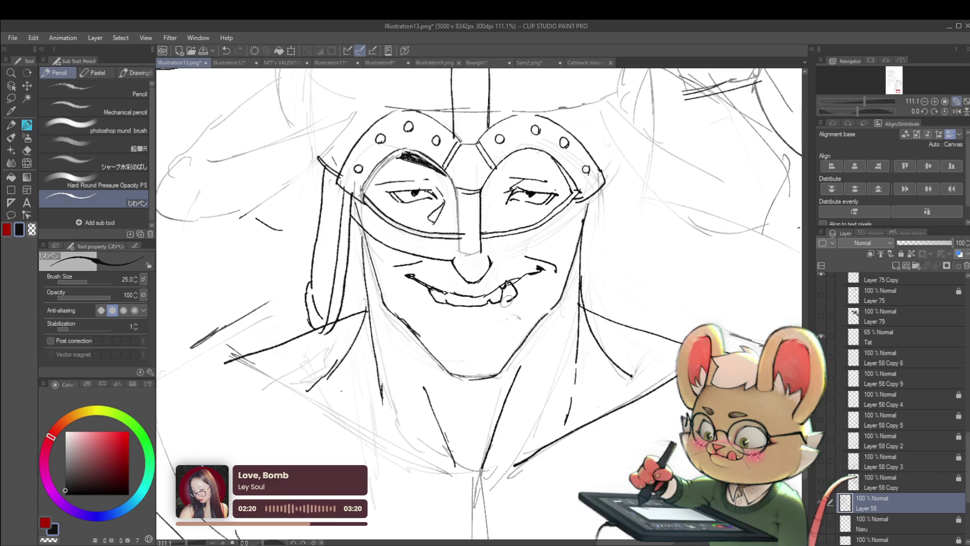
{"action": "scroll", "coordinate": [515, 296], "scroll_direction": "down", "scroll_amount": 5}
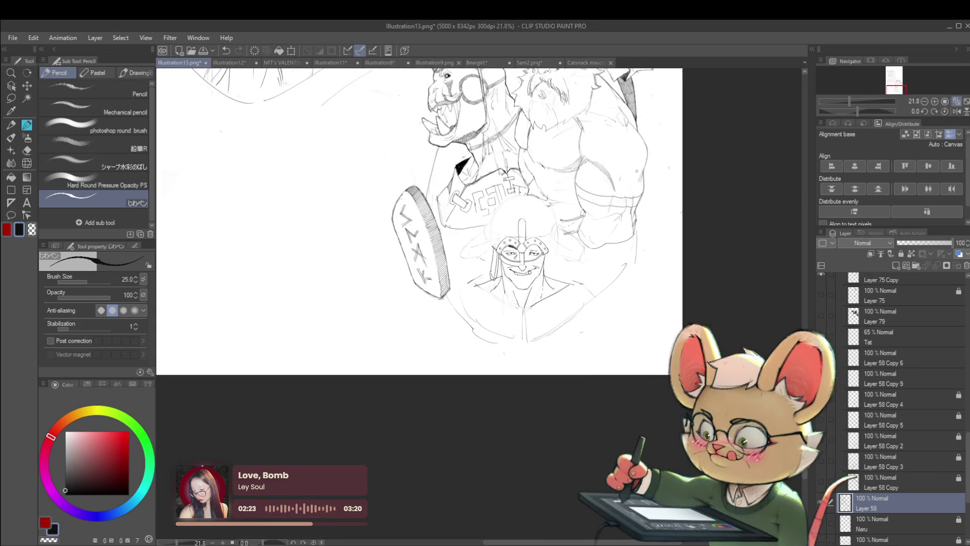
- Mirror the canvas view and hide Layer 58 to compare the face
{"action": "left_click_drag", "start_coordinate": [637, 171], "coordinate": [634, 179]}
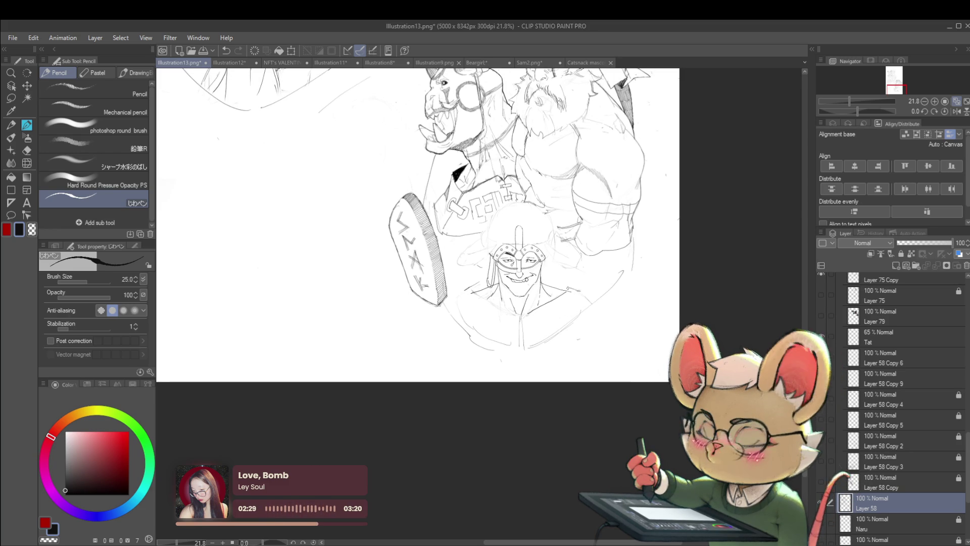
{"action": "left_click", "coordinate": [955, 110]}
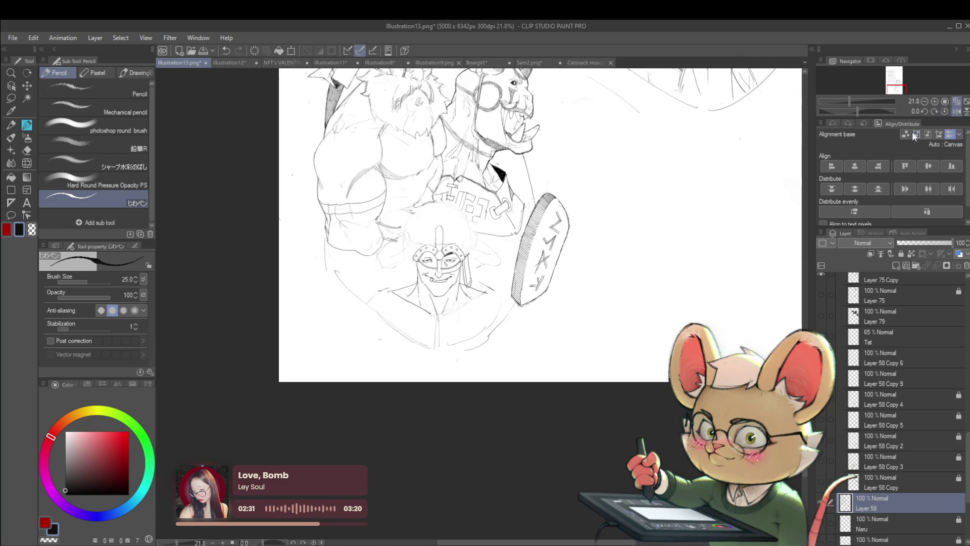
{"action": "scroll", "coordinate": [436, 278], "scroll_direction": "up", "scroll_amount": 10}
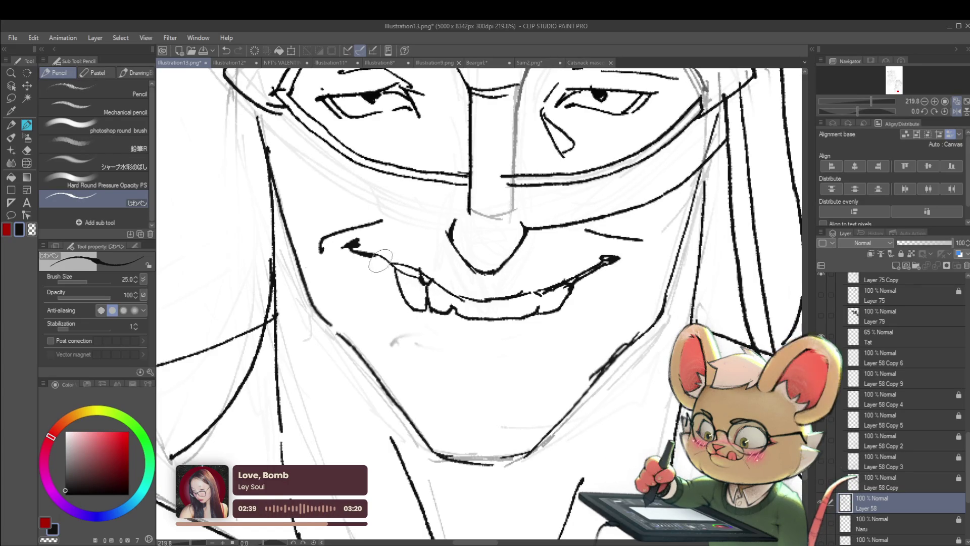
{"action": "scroll", "coordinate": [394, 240], "scroll_direction": "down", "scroll_amount": 3}
{"action": "scroll", "coordinate": [393, 239], "scroll_direction": "down", "scroll_amount": 5}
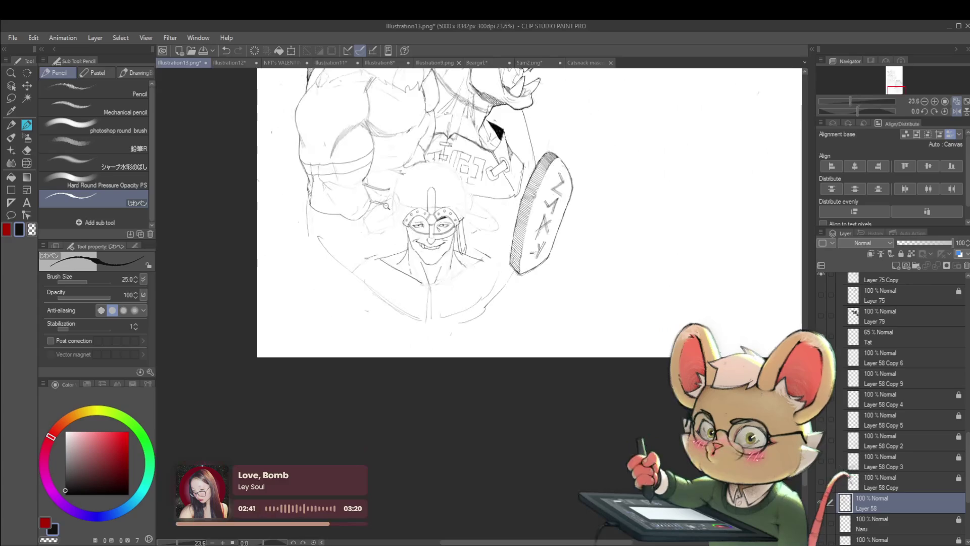
{"action": "scroll", "coordinate": [420, 236], "scroll_direction": "up", "scroll_amount": 5}
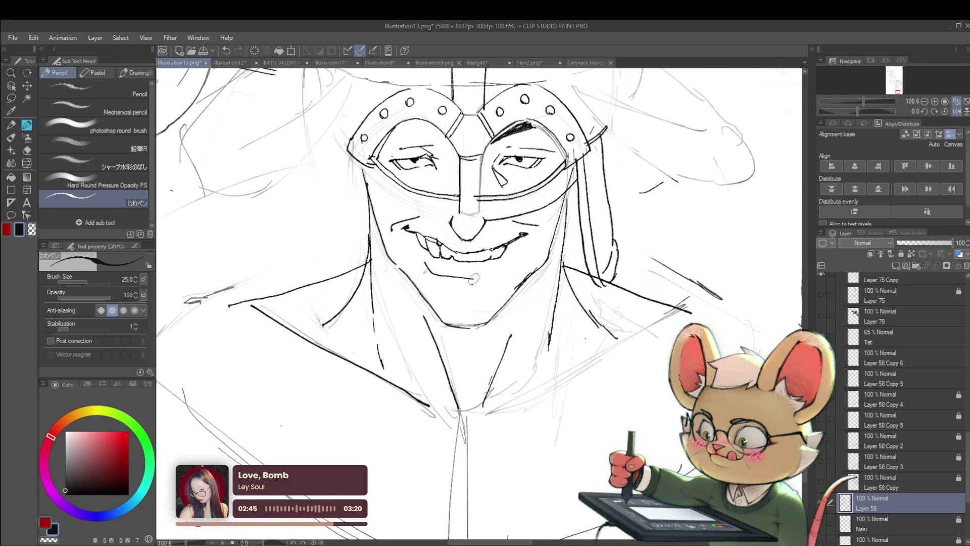
{"action": "scroll", "coordinate": [498, 273], "scroll_direction": "down", "scroll_amount": 5}
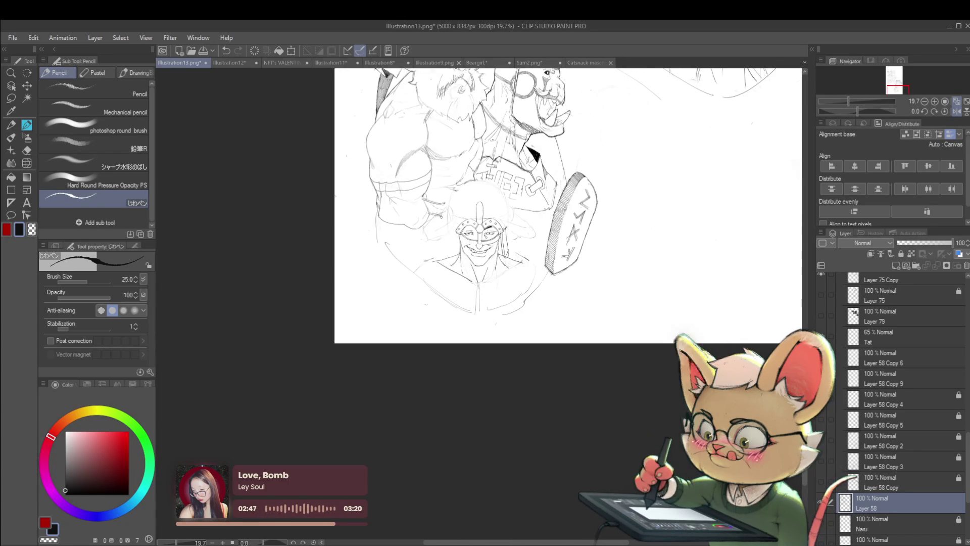
{"action": "scroll", "coordinate": [507, 238], "scroll_direction": "up", "scroll_amount": 4}
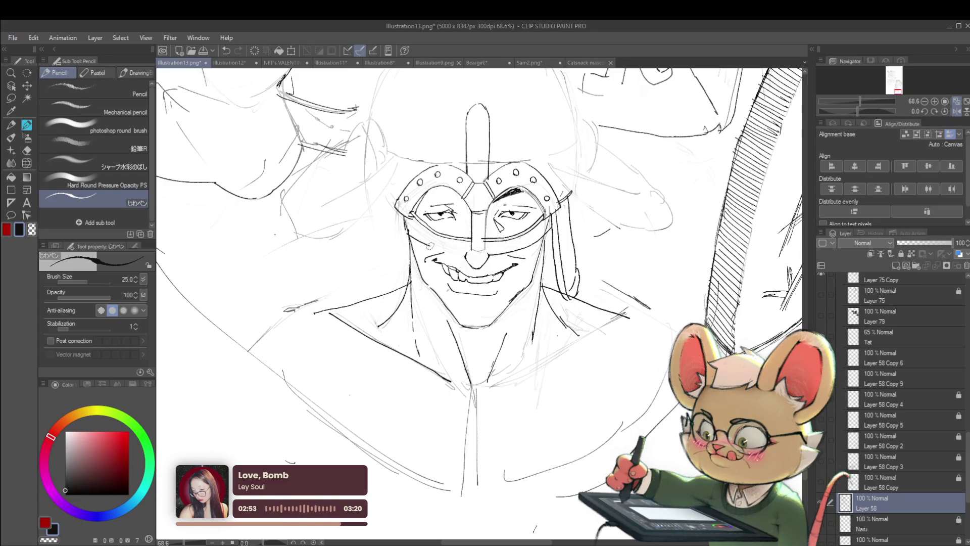
{"action": "scroll", "coordinate": [444, 249], "scroll_direction": "down", "scroll_amount": 5}
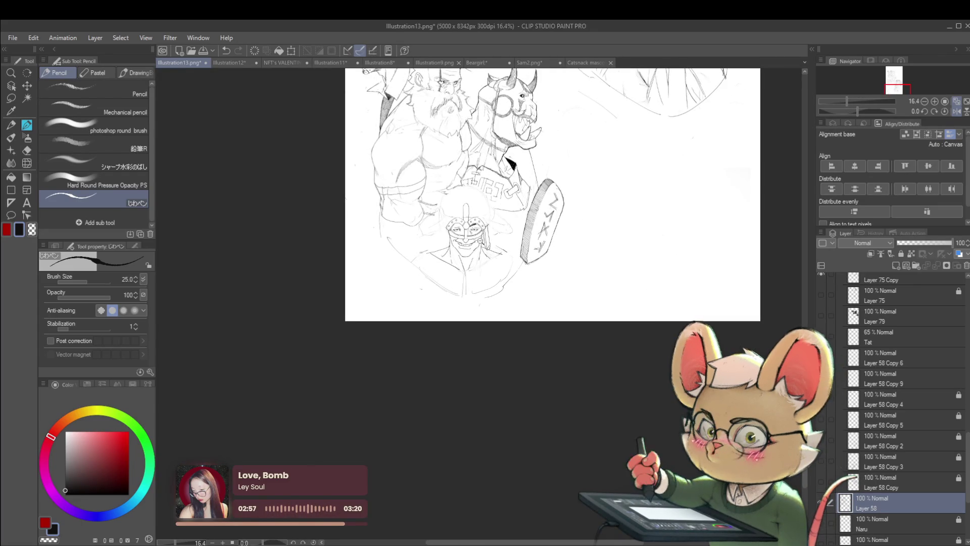
{"action": "scroll", "coordinate": [465, 233], "scroll_direction": "up", "scroll_amount": 6}
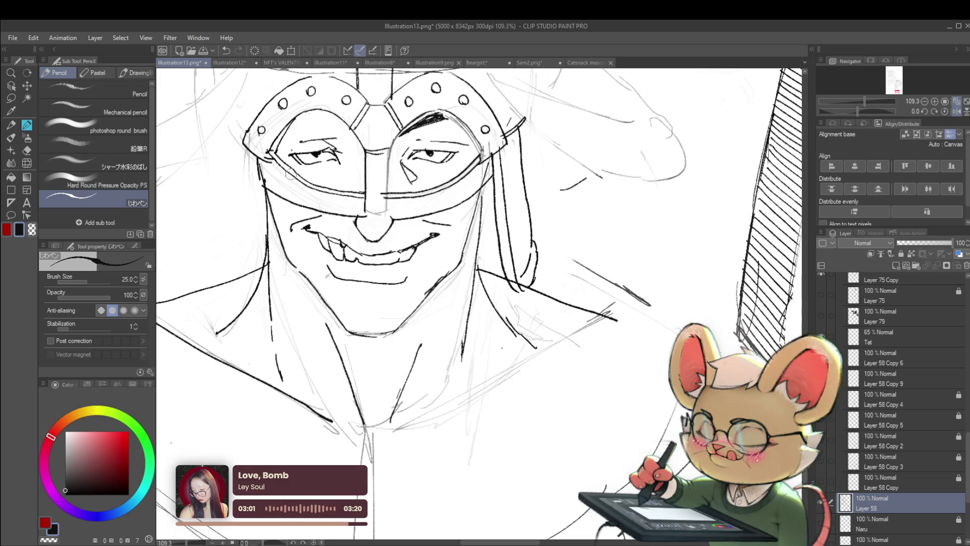
{"action": "left_click", "coordinate": [822, 503], "text": "alt"}
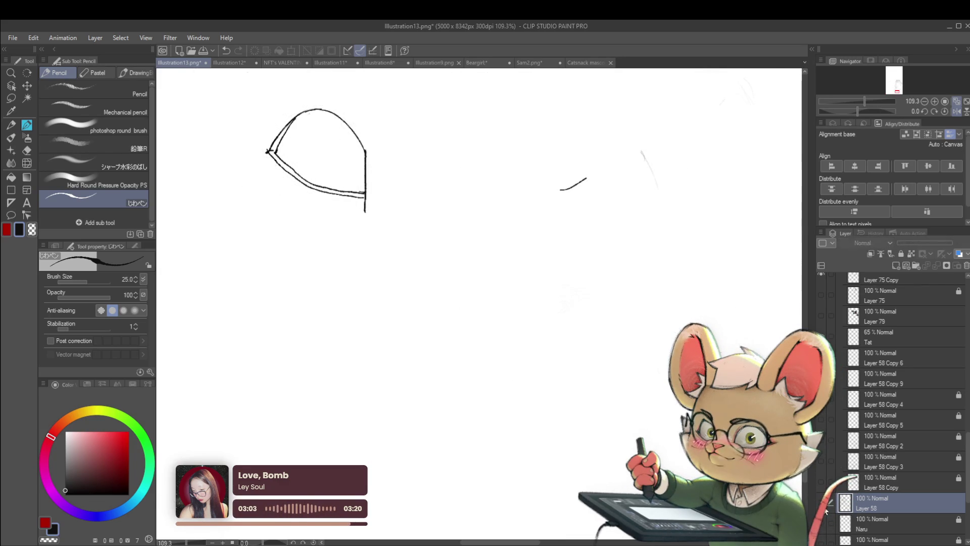
- Toggle Layer 58's visibility to compare, leaving all layers visible
{"action": "left_click", "coordinate": [823, 504], "text": "alt"}
{"action": "left_click", "coordinate": [822, 504], "text": "alt"}
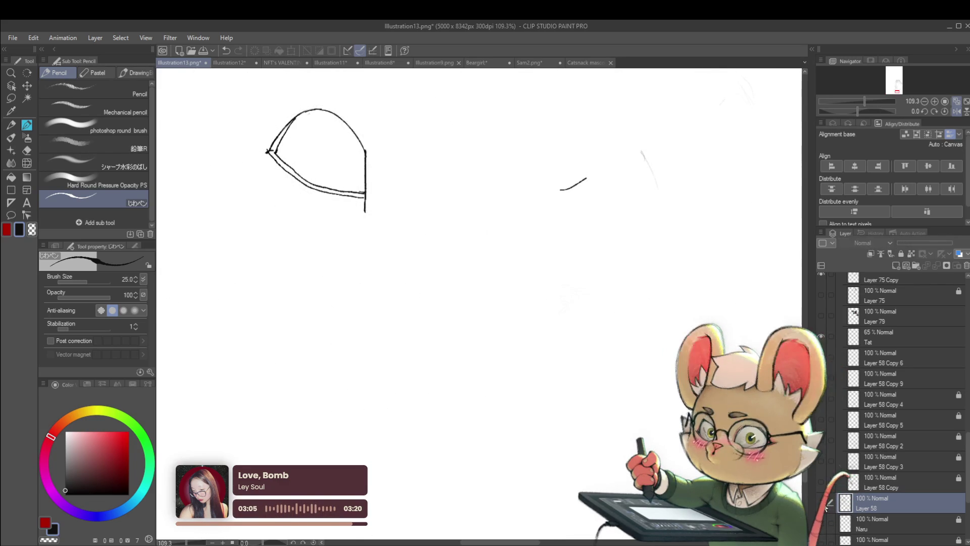
{"action": "left_click", "coordinate": [821, 503], "text": "alt"}
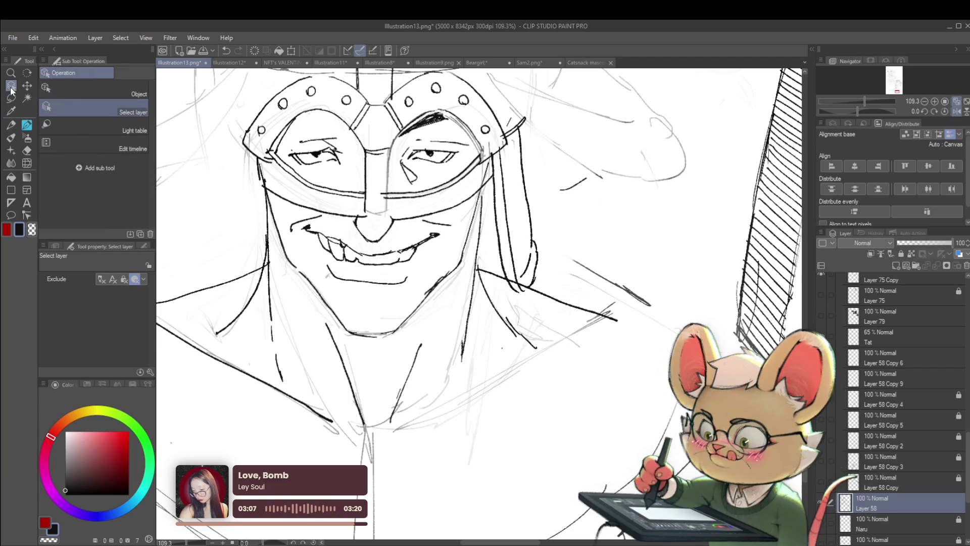
{"action": "scroll", "coordinate": [284, 145], "scroll_direction": "up", "scroll_amount": 5}
- Move Layer 80 below Layer 58 Copy and toggle its visibility to check its contents
{"action": "left_click", "coordinate": [284, 145], "text": "ctrl+shift"}
{"action": "scroll", "coordinate": [276, 167], "scroll_direction": "down", "scroll_amount": 2}
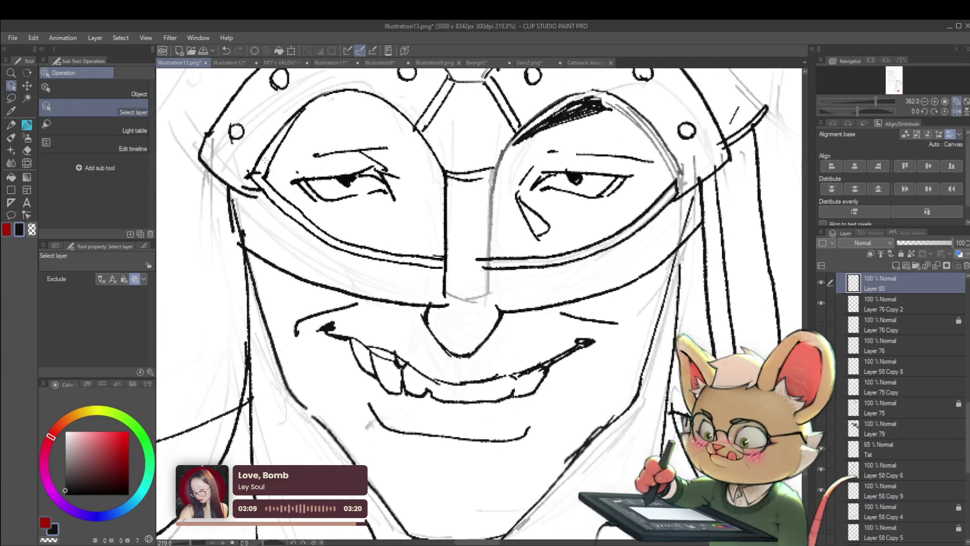
{"action": "left_click_drag", "start_coordinate": [886, 502], "coordinate": [890, 486]}
{"action": "scroll", "coordinate": [543, 289], "scroll_direction": "down", "scroll_amount": 10}
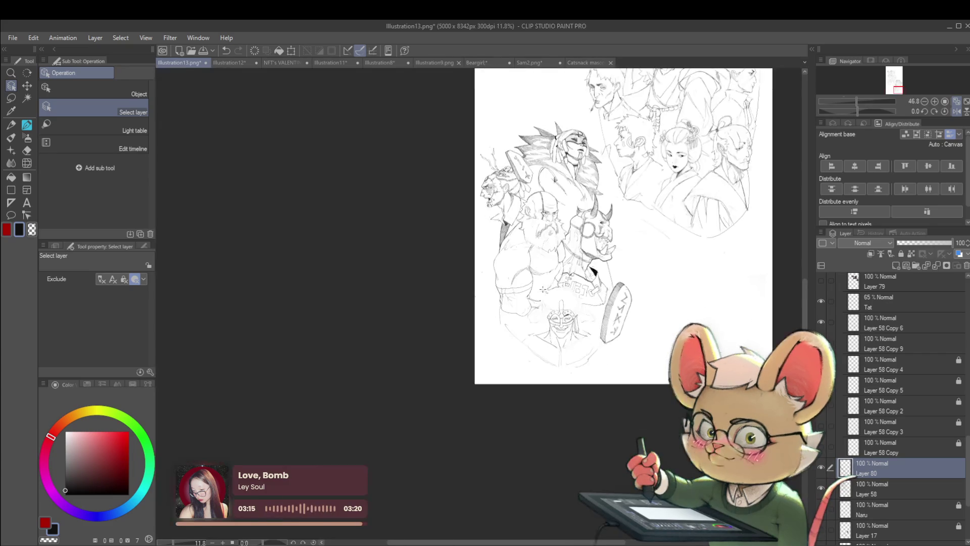
{"action": "left_click", "coordinate": [820, 470]}
{"action": "left_click", "coordinate": [820, 470]}
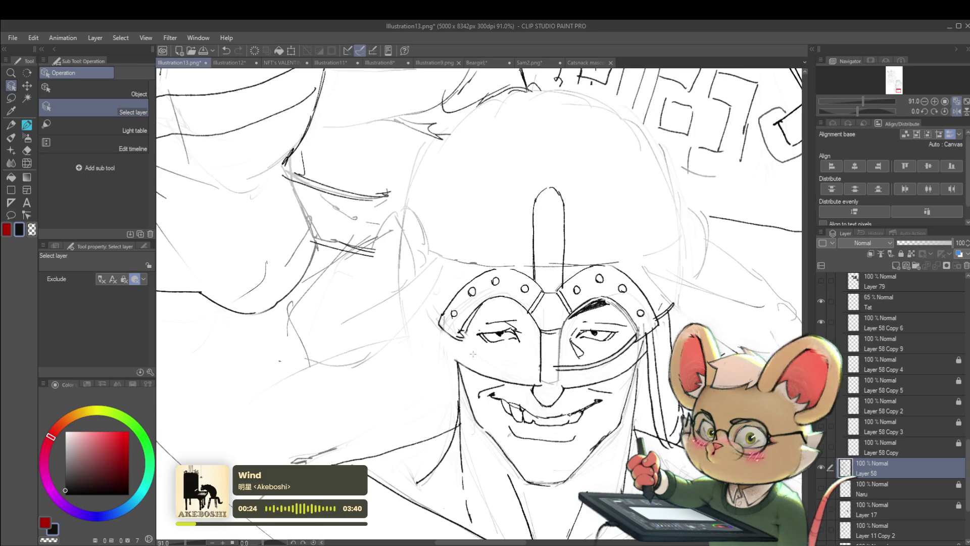
- Switch to the Pencil and redraw the lower edge of the mask
{"action": "key", "text": "p"}
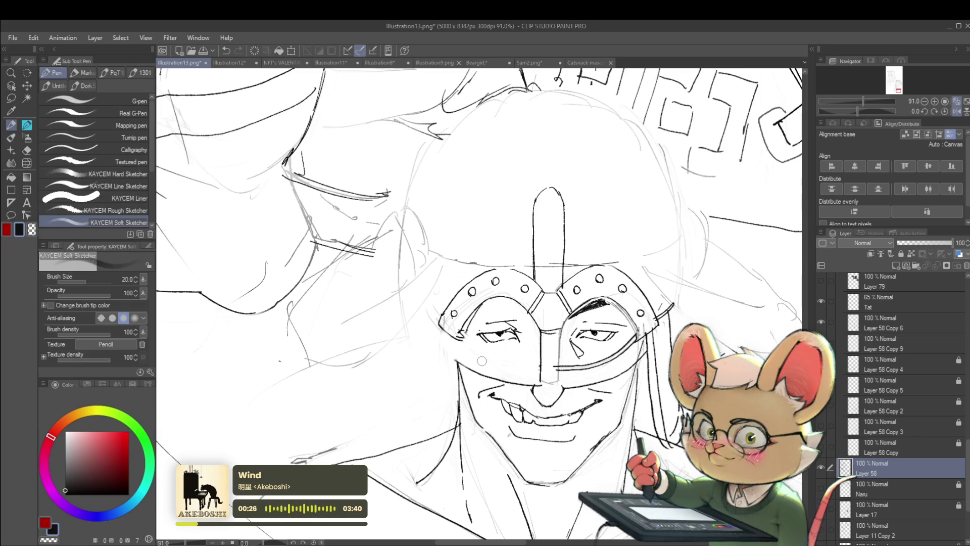
{"action": "key", "text": "p"}
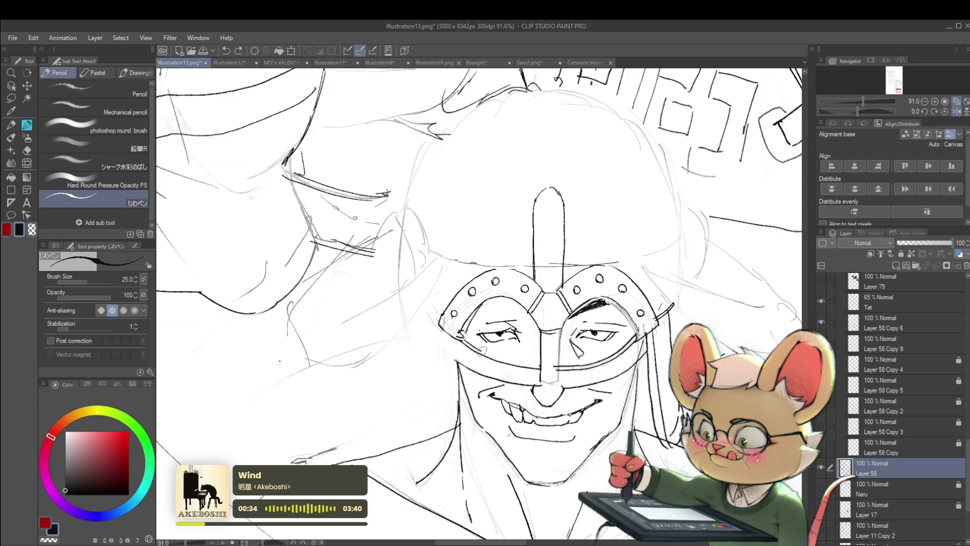
{"action": "left_click_drag", "start_coordinate": [495, 355], "coordinate": [539, 365]}
{"action": "scroll", "coordinate": [540, 365], "scroll_direction": "down", "scroll_amount": 5}
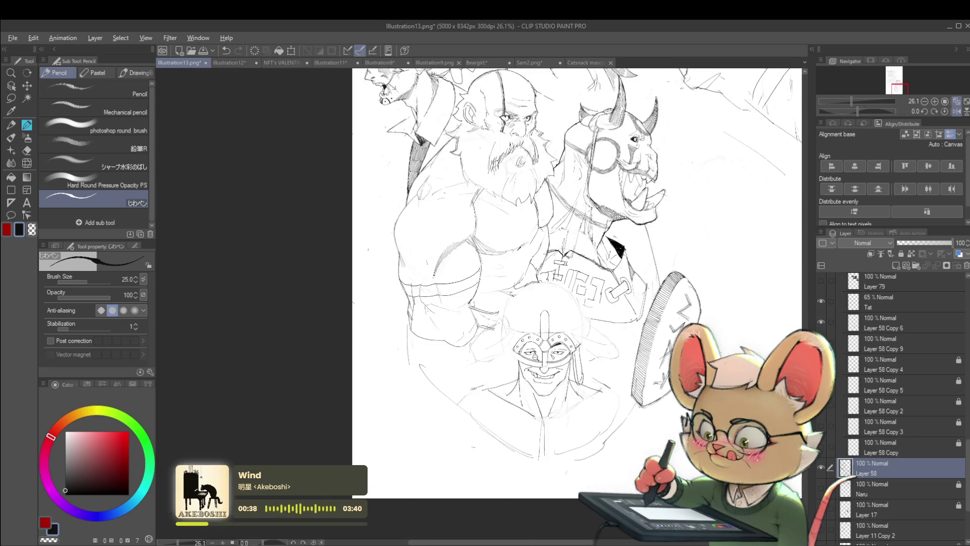
{"action": "scroll", "coordinate": [540, 364], "scroll_direction": "up", "scroll_amount": 5}
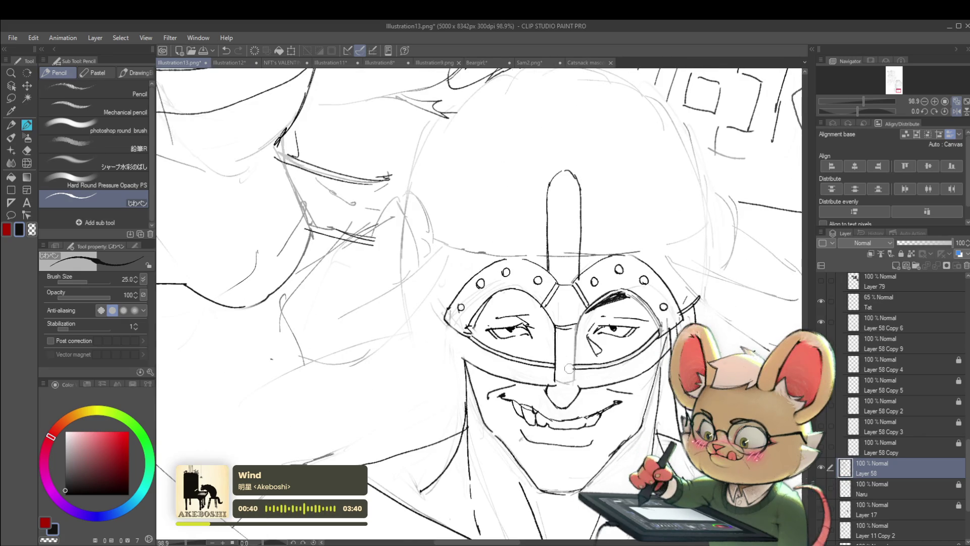
{"action": "scroll", "coordinate": [569, 357], "scroll_direction": "down", "scroll_amount": 4}
{"action": "scroll", "coordinate": [537, 336], "scroll_direction": "up", "scroll_amount": 4}
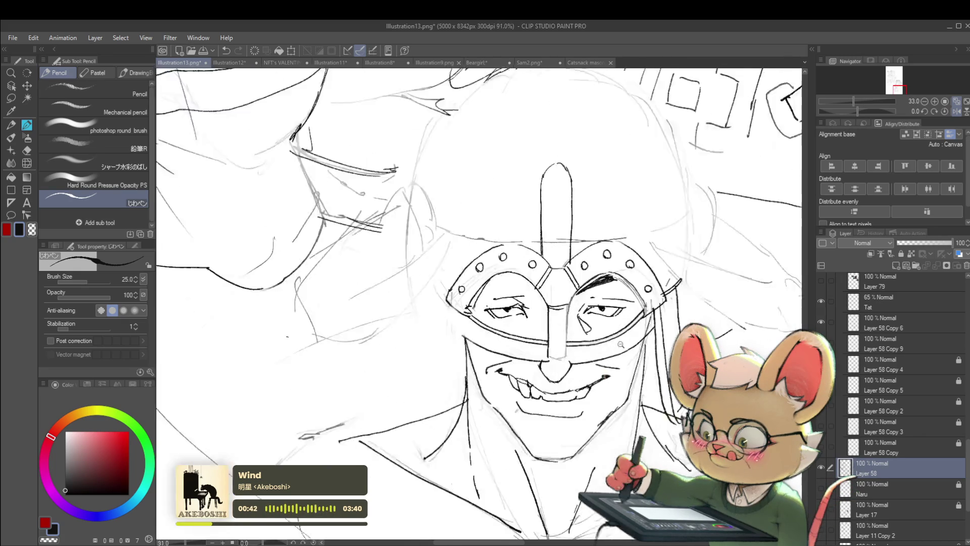
- Darken the upper edge of the left eye opening, undoing the last hatching stroke
{"action": "left_click_drag", "start_coordinate": [485, 266], "coordinate": [527, 290]}
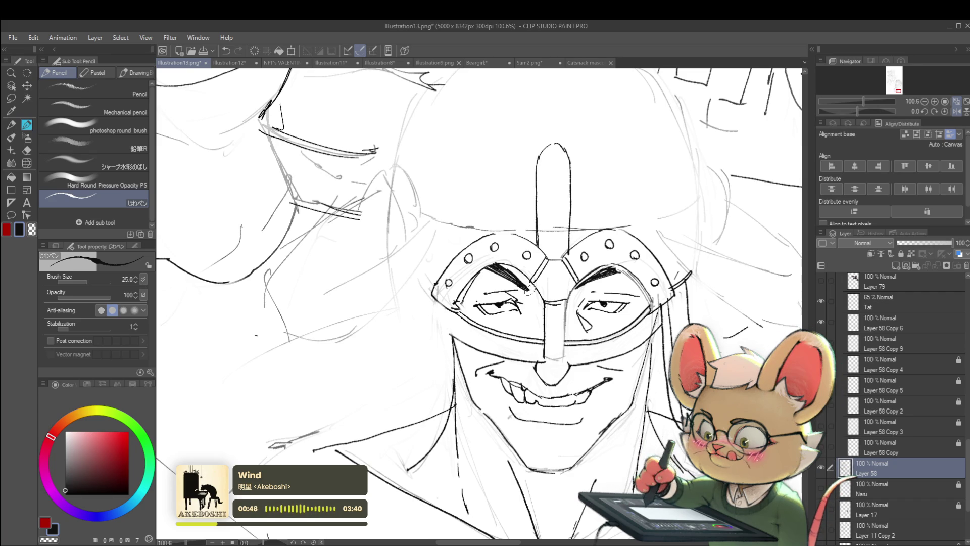
{"action": "scroll", "coordinate": [527, 288], "scroll_direction": "down", "scroll_amount": 5}
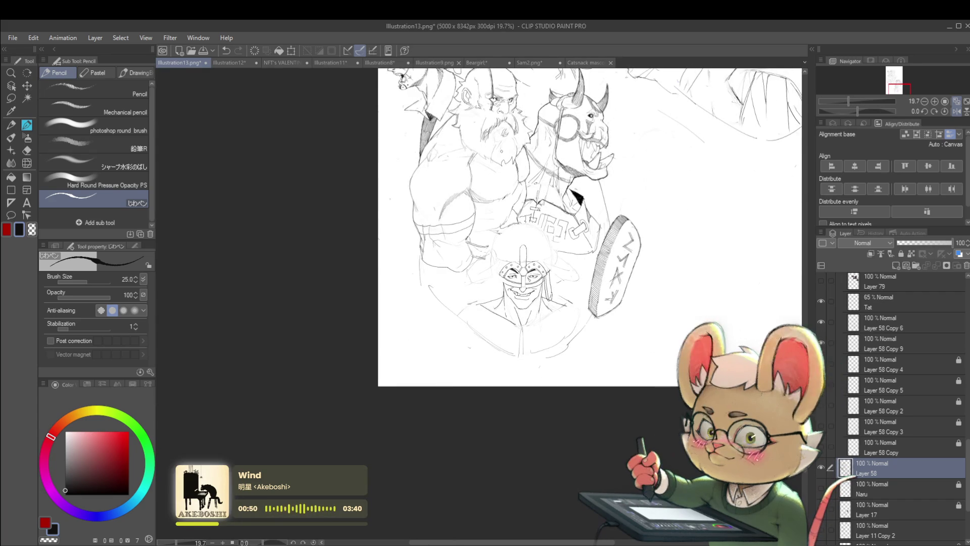
{"action": "scroll", "coordinate": [520, 286], "scroll_direction": "up", "scroll_amount": 6}
{"action": "key", "text": "ctrl+z"}
{"action": "scroll", "coordinate": [356, 302], "scroll_direction": "down", "scroll_amount": 5}
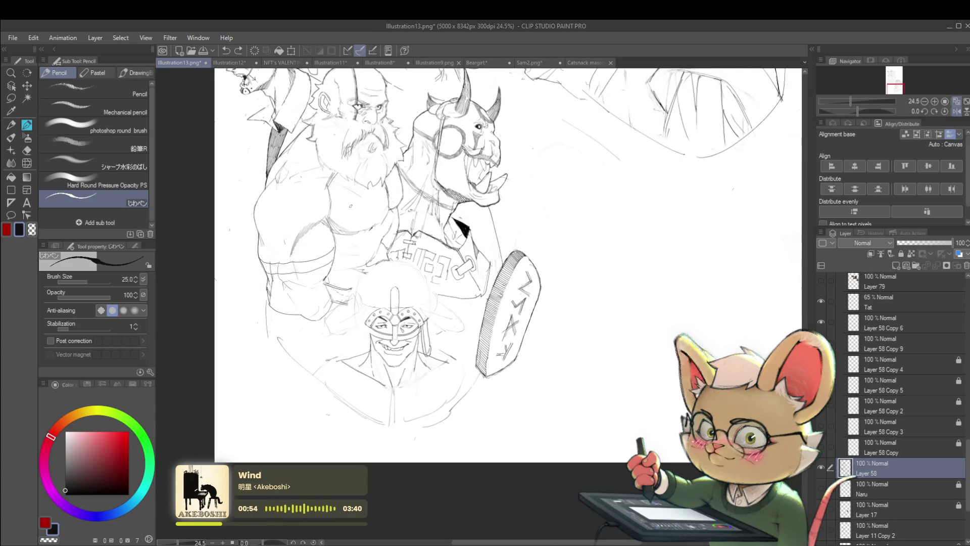
{"action": "scroll", "coordinate": [397, 313], "scroll_direction": "up", "scroll_amount": 5}
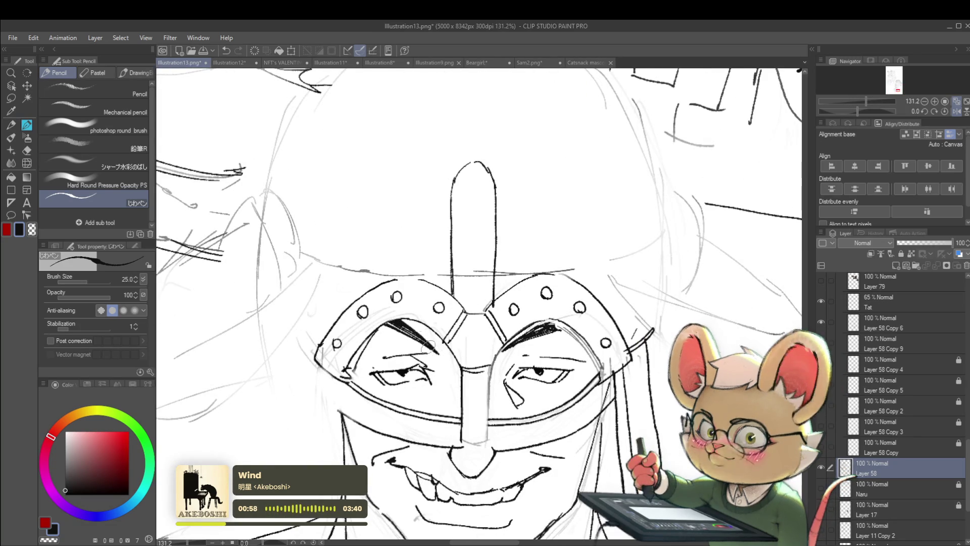
{"action": "scroll", "coordinate": [412, 291], "scroll_direction": "down", "scroll_amount": 3}
{"action": "scroll", "coordinate": [412, 291], "scroll_direction": "down", "scroll_amount": 2}
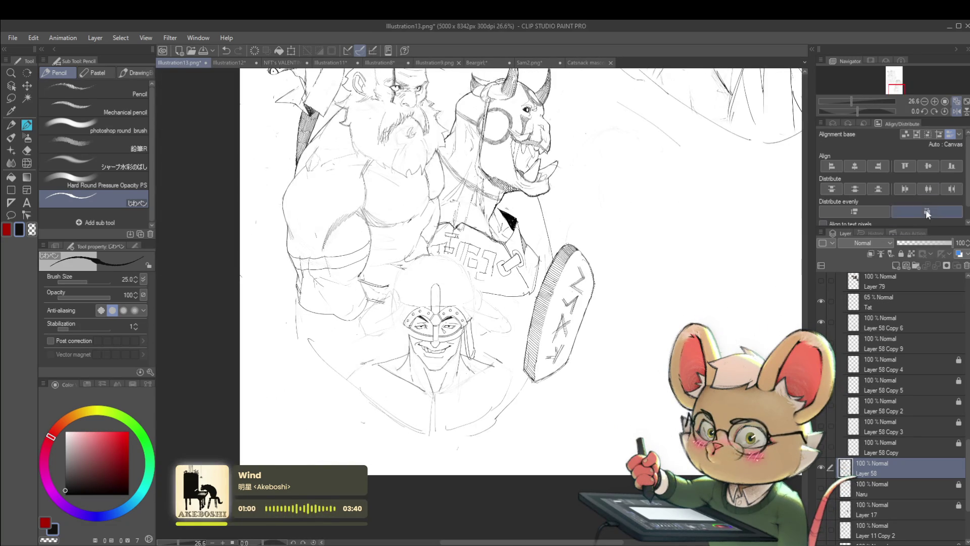
- Mirror the canvas and darken the eyebrow over the mask's right eye
{"action": "left_click", "coordinate": [956, 111]}
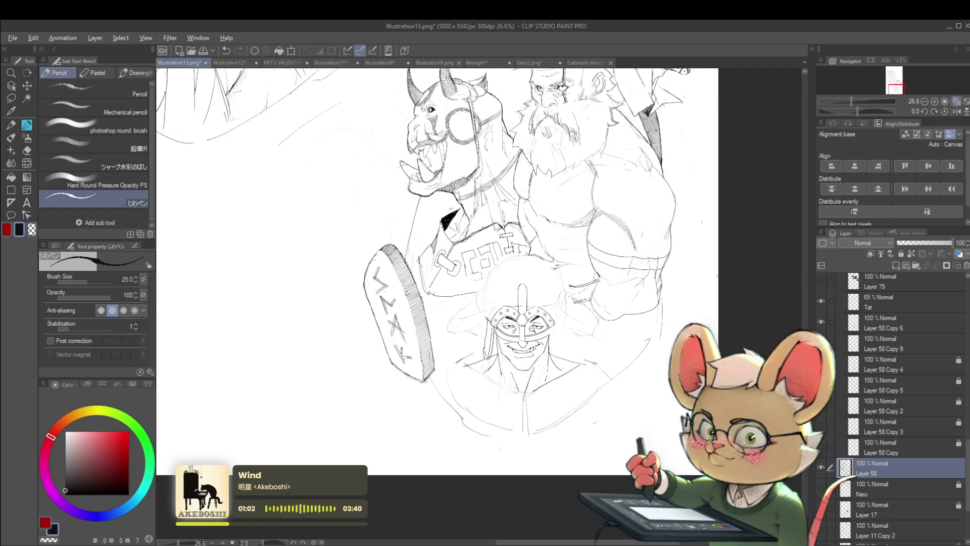
{"action": "scroll", "coordinate": [569, 279], "scroll_direction": "up", "scroll_amount": 4}
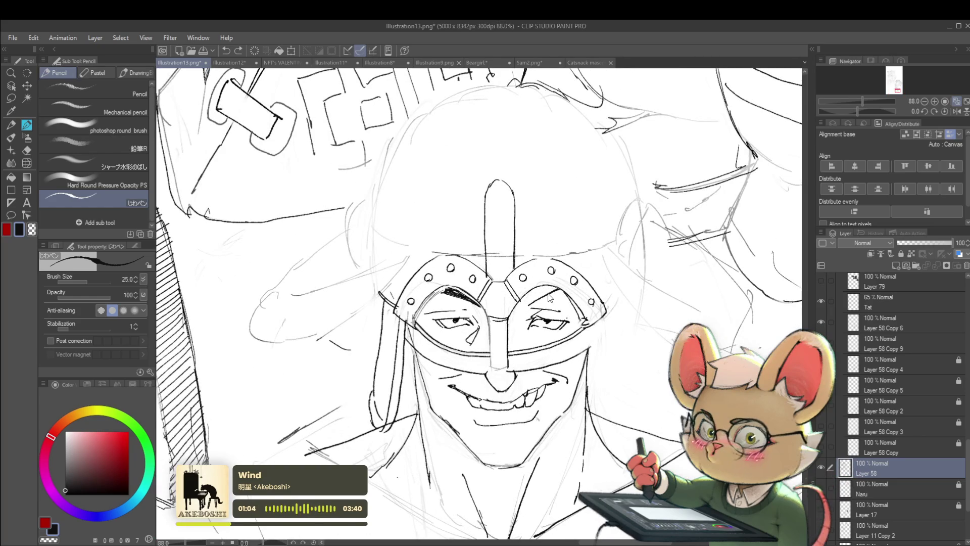
{"action": "mouse_move", "coordinate": [545, 289]}
{"action": "left_mouse_down"}
{"action": "mouse_move", "coordinate": [520, 307]}
{"action": "mouse_move", "coordinate": [528, 301]}
{"action": "left_mouse_up"}
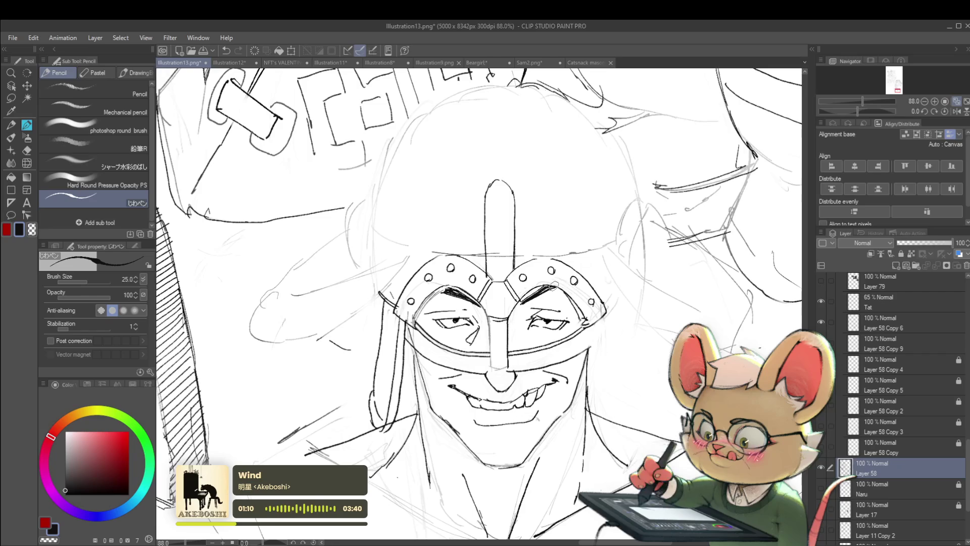
{"action": "scroll", "coordinate": [575, 281], "scroll_direction": "down", "scroll_amount": 6}
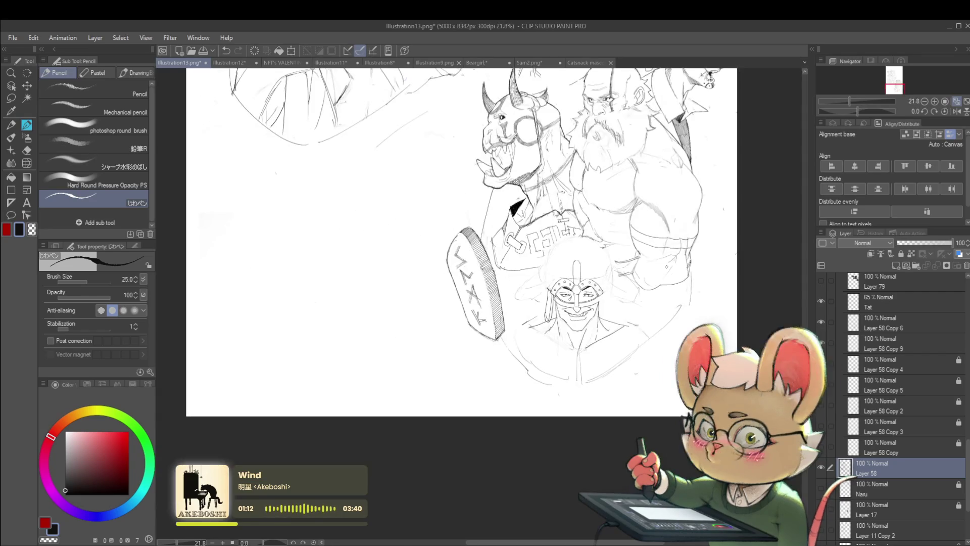
{"action": "scroll", "coordinate": [617, 311], "scroll_direction": "up", "scroll_amount": 6}
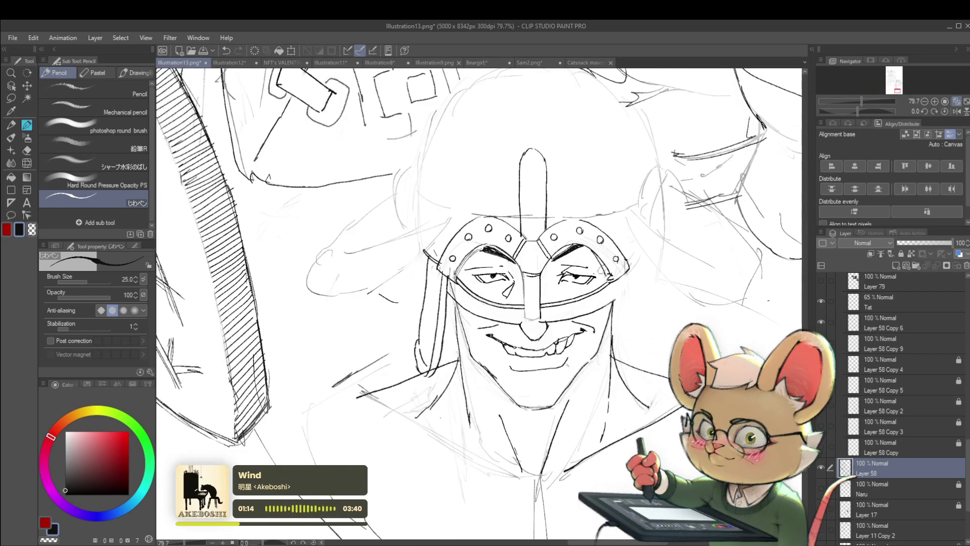
{"action": "scroll", "coordinate": [606, 272], "scroll_direction": "down", "scroll_amount": 6}
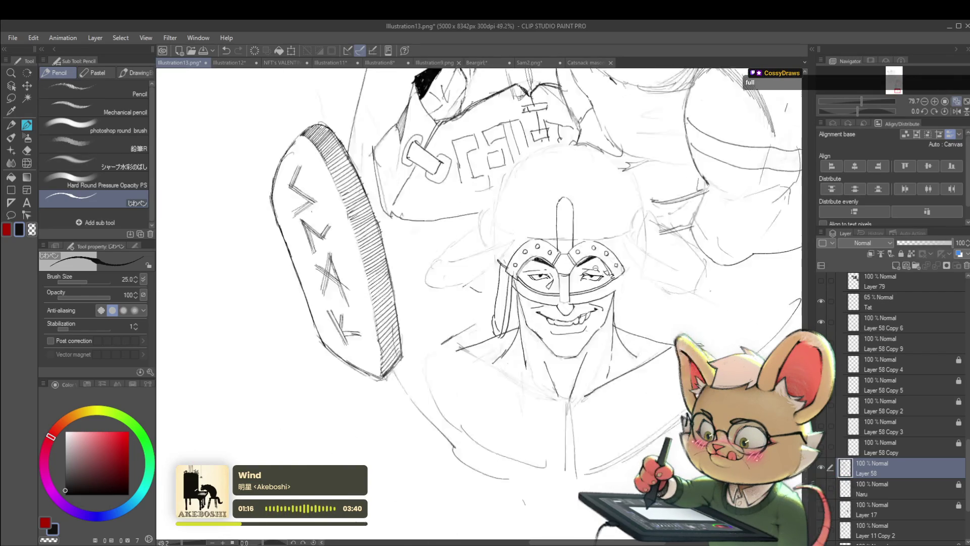
{"action": "scroll", "coordinate": [619, 292], "scroll_direction": "up", "scroll_amount": 5}
{"action": "scroll", "coordinate": [619, 292], "scroll_direction": "up", "scroll_amount": 2}
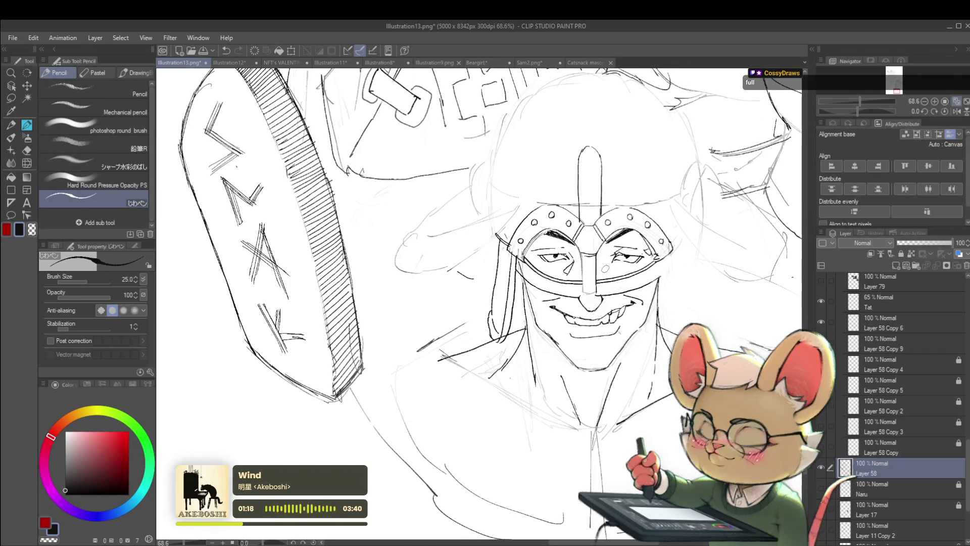
{"action": "scroll", "coordinate": [607, 247], "scroll_direction": "down", "scroll_amount": 5}
{"action": "scroll", "coordinate": [618, 250], "scroll_direction": "up", "scroll_amount": 5}
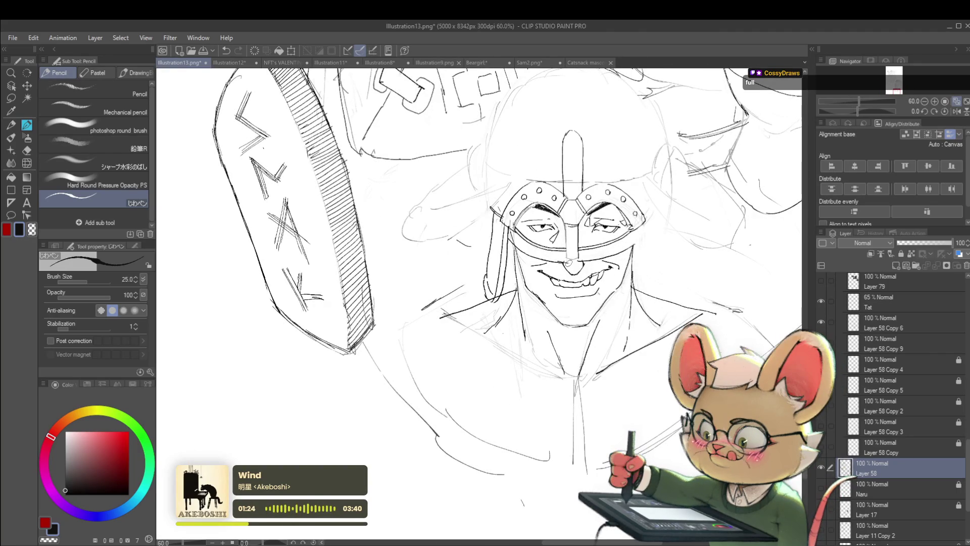
{"action": "scroll", "coordinate": [569, 261], "scroll_direction": "down", "scroll_amount": 5}
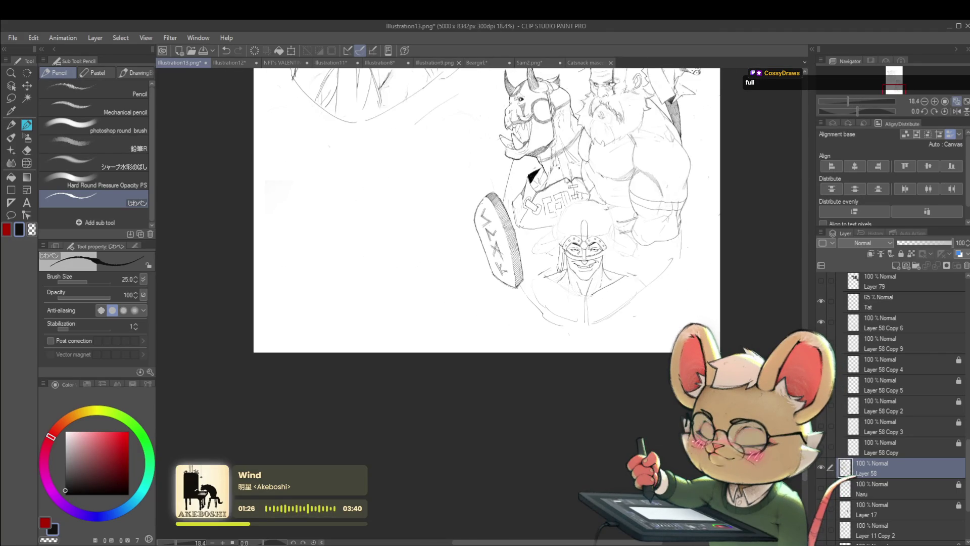
{"action": "scroll", "coordinate": [591, 248], "scroll_direction": "up", "scroll_amount": 6}
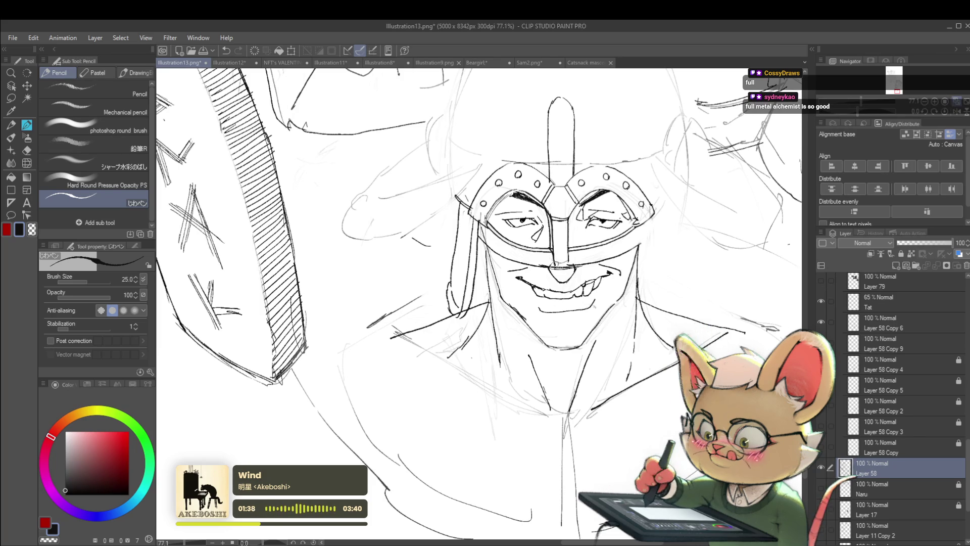
- Flip the canvas back to normal and pan the masked face toward centre
{"action": "scroll", "coordinate": [553, 248], "scroll_direction": "down", "scroll_amount": 5}
{"action": "scroll", "coordinate": [553, 206], "scroll_direction": "down", "scroll_amount": 1}
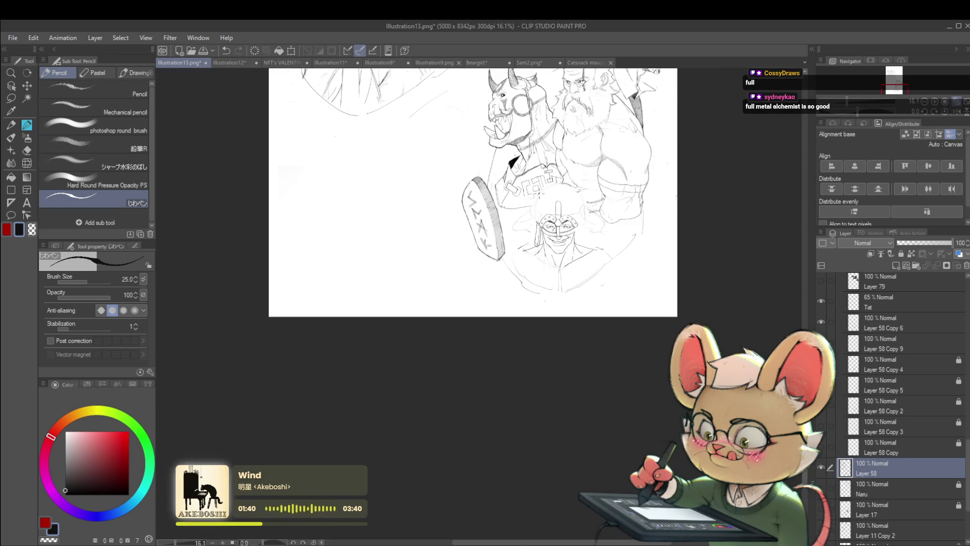
{"action": "scroll", "coordinate": [559, 227], "scroll_direction": "up", "scroll_amount": 6}
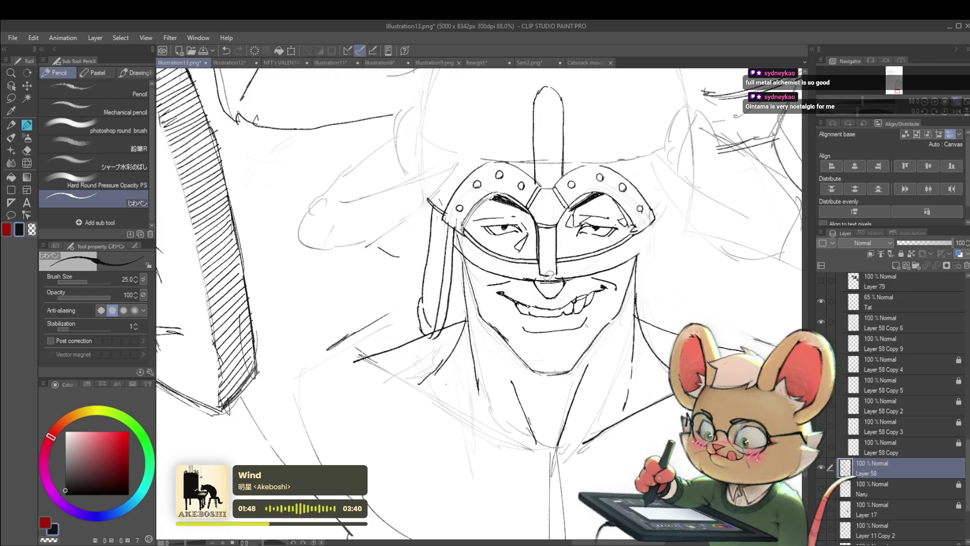
{"action": "scroll", "coordinate": [556, 238], "scroll_direction": "down", "scroll_amount": 5}
{"action": "scroll", "coordinate": [560, 203], "scroll_direction": "down", "scroll_amount": 1}
{"action": "key", "text": "h"}
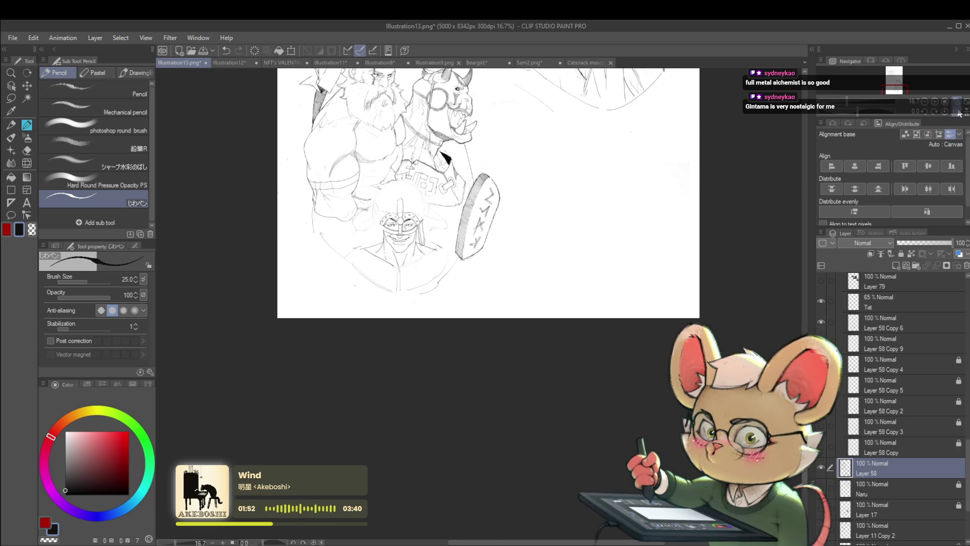
{"action": "mouse_move", "coordinate": [548, 258]}
{"action": "left_mouse_down"}
{"action": "mouse_move", "coordinate": [612, 281]}
{"action": "mouse_move", "coordinate": [621, 298]}
{"action": "left_mouse_up"}
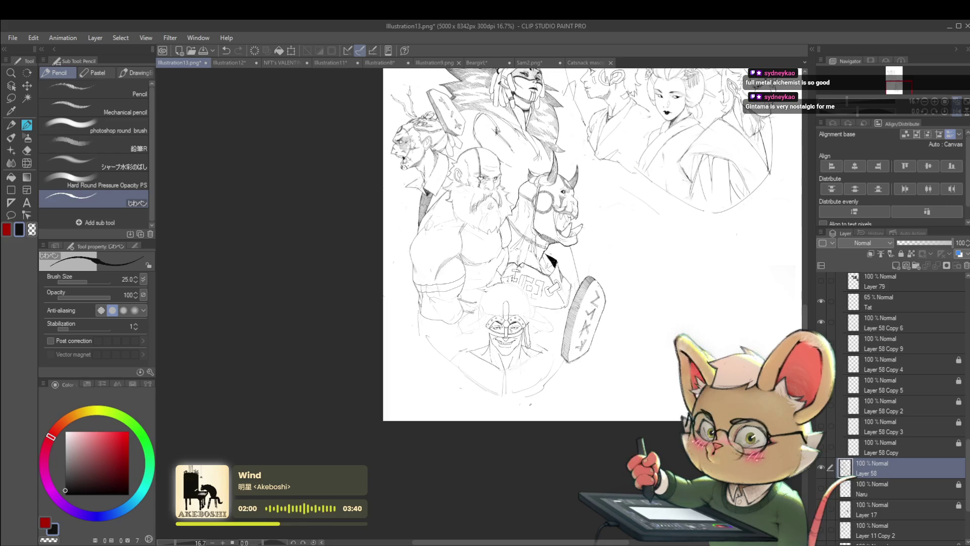
{"action": "scroll", "coordinate": [535, 357], "scroll_direction": "up", "scroll_amount": 5}
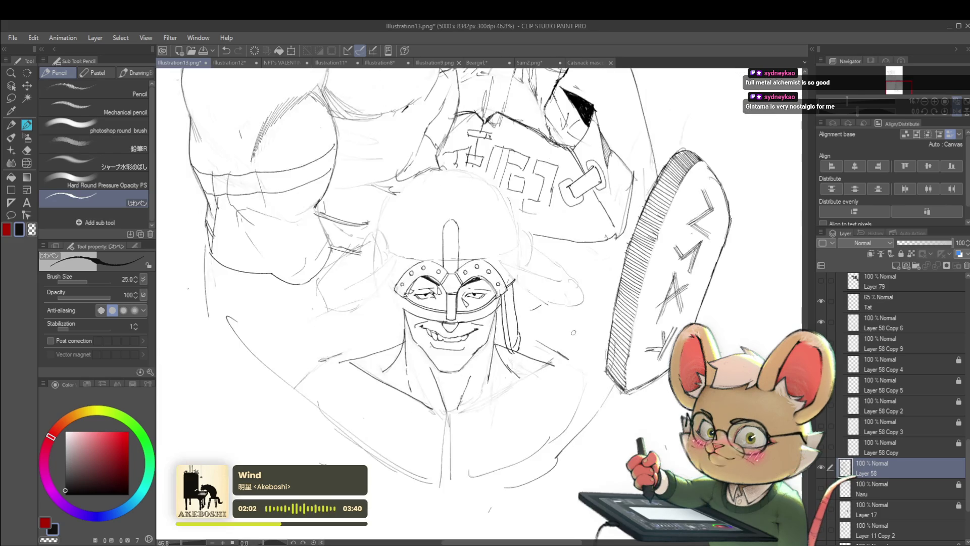